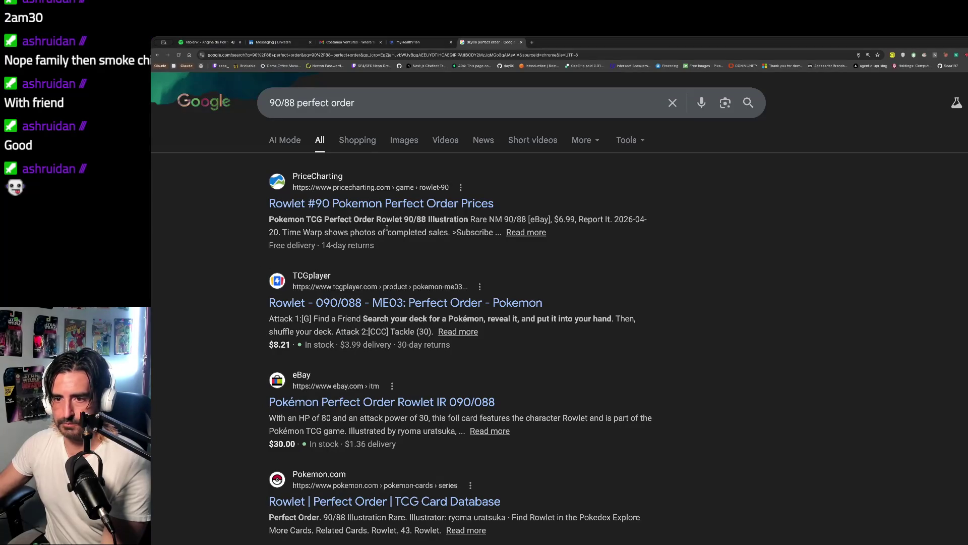
Open the Rowlet #90 Perfect Order price page, zoom in on the $7.00 ungraded price, then return to Spotify
click(323, 204)
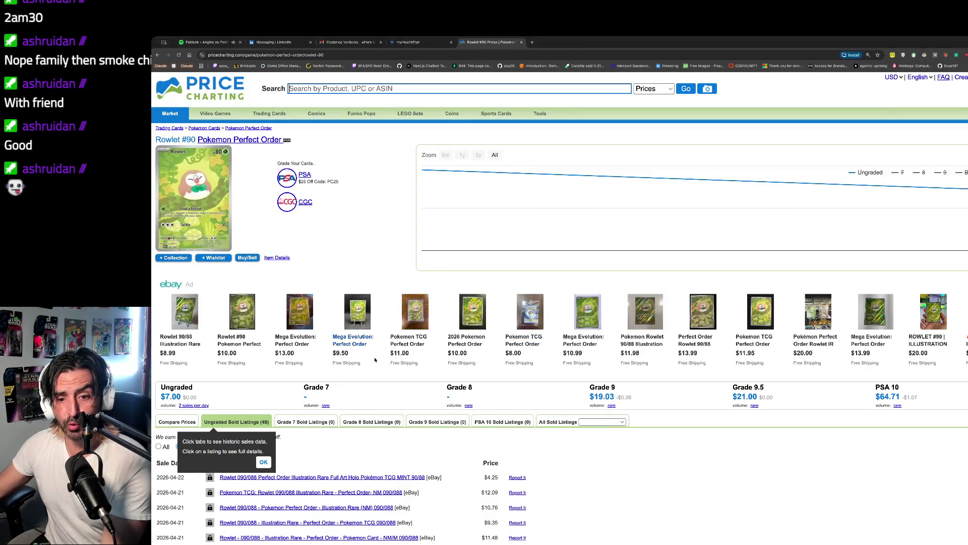
drag(218, 387, 170, 387)
scroll(172, 399, down, 3)
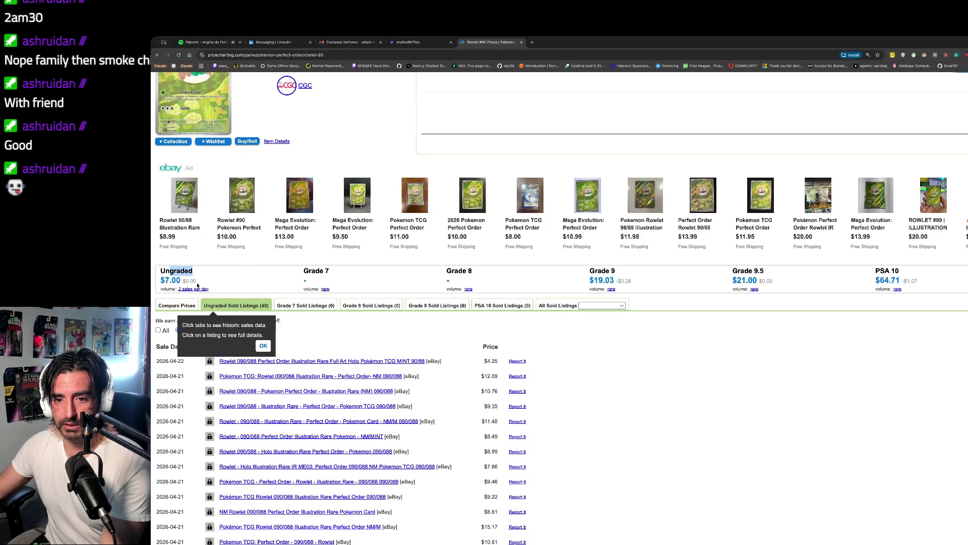
drag(198, 281, 161, 283)
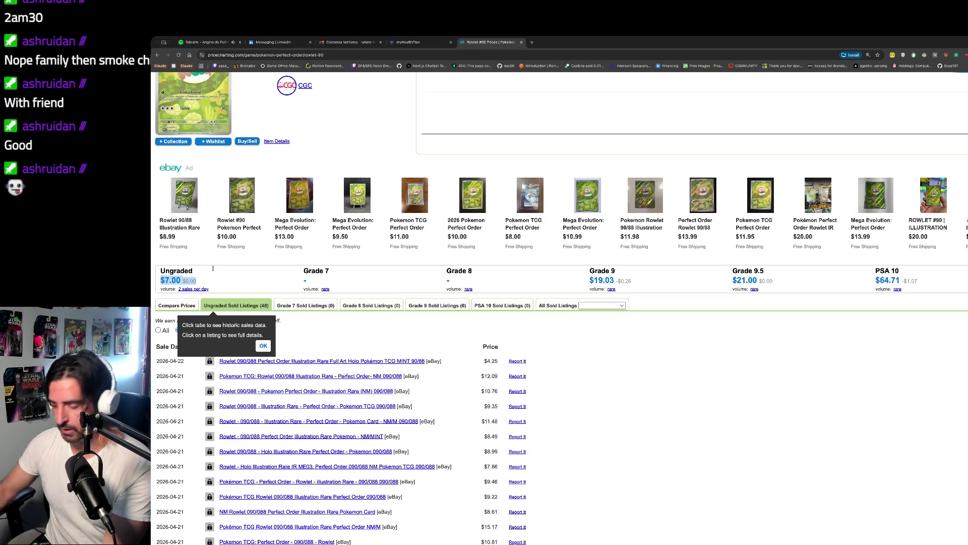
key(super+equal)
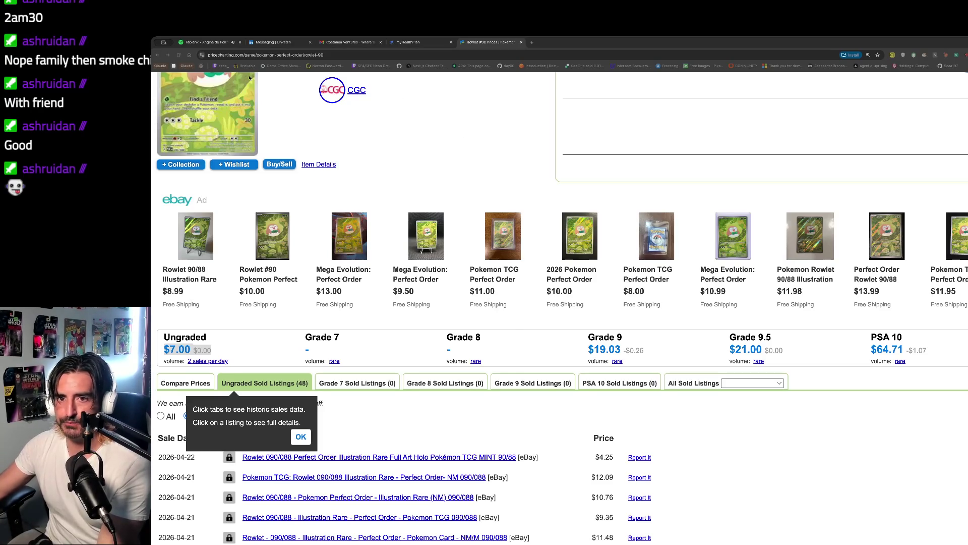
click(202, 43)
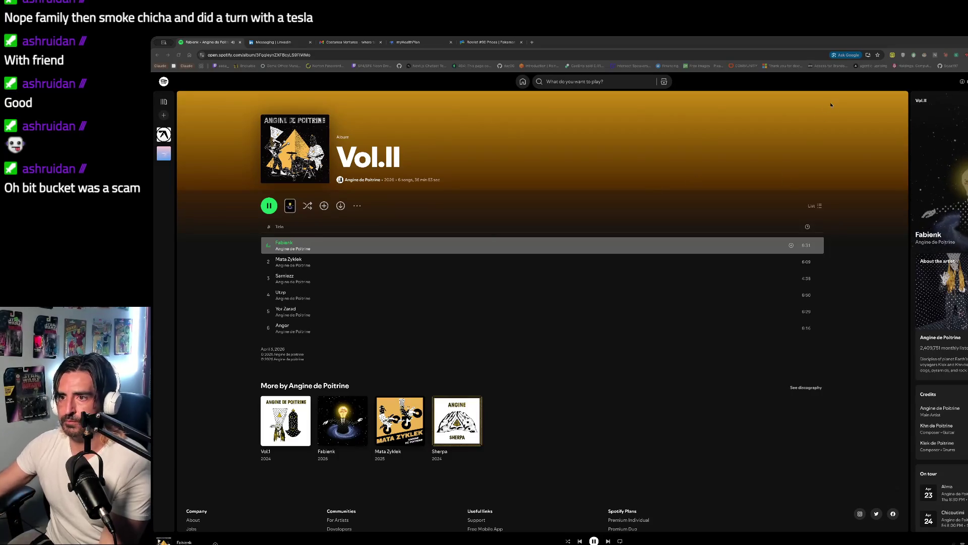
Load linkedin.com in a new tab and go to LinkedIn messages
key(ctrl+t)
text(linkedin.com)
key(Return)
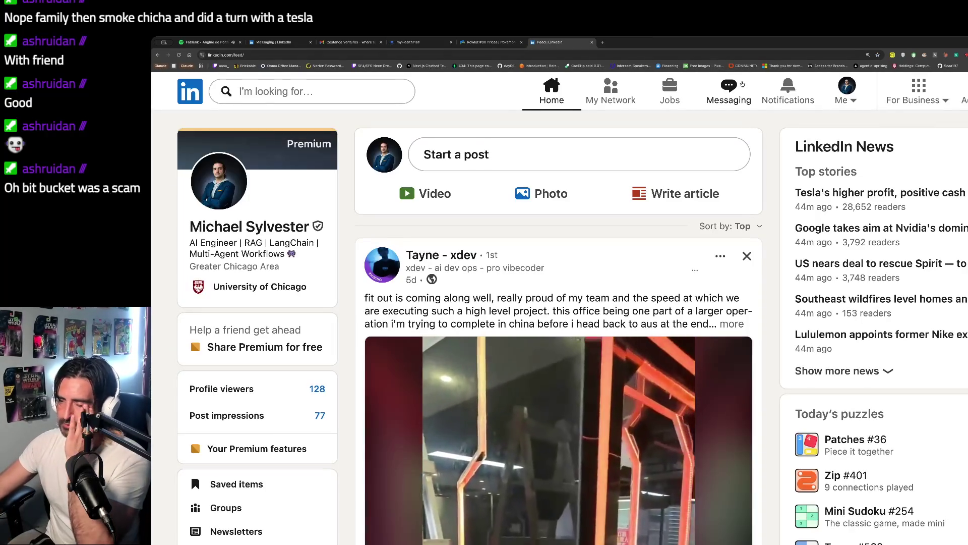
click(739, 83)
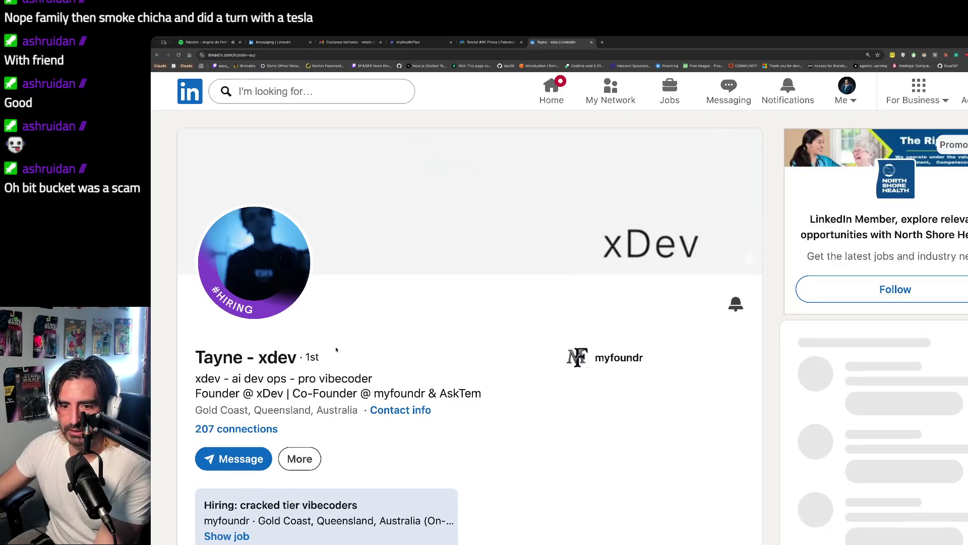
Scroll the conversation and highlight the xDev founder's 'ops - pro vibecoder' headline words
scroll(336, 349, down, 1)
drag(237, 341, 229, 377)
drag(267, 327, 388, 322)
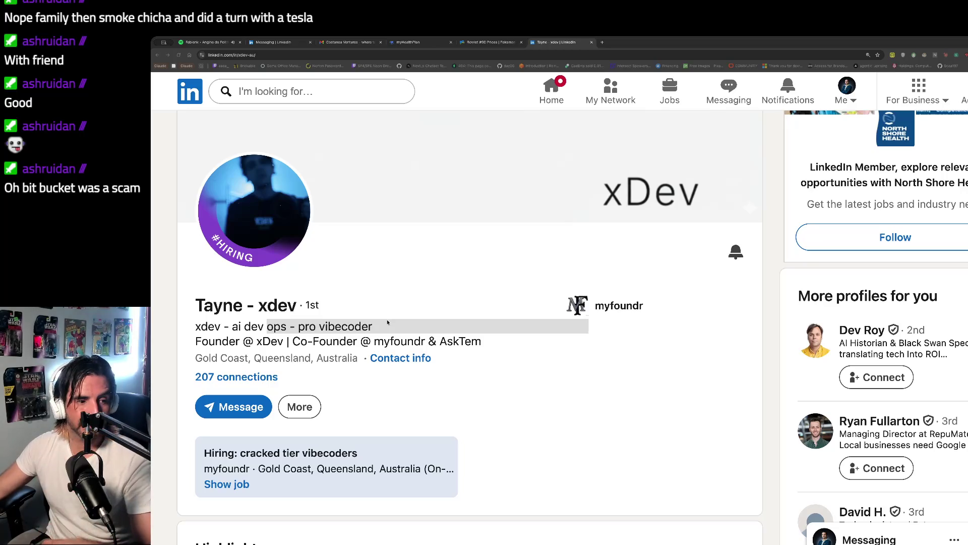
click(338, 327)
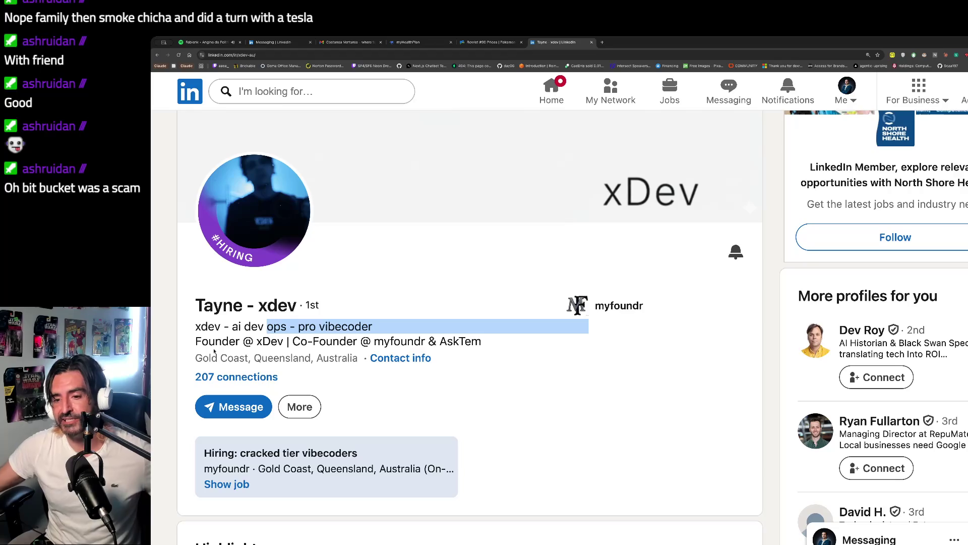
Highlight the co-founder part of the xDev founder's profile headline
scroll(214, 352, down, 1)
click(355, 285)
mouse_move(355, 285)
mouse_down()
mouse_move(488, 303)
mouse_move(494, 293)
mouse_up()
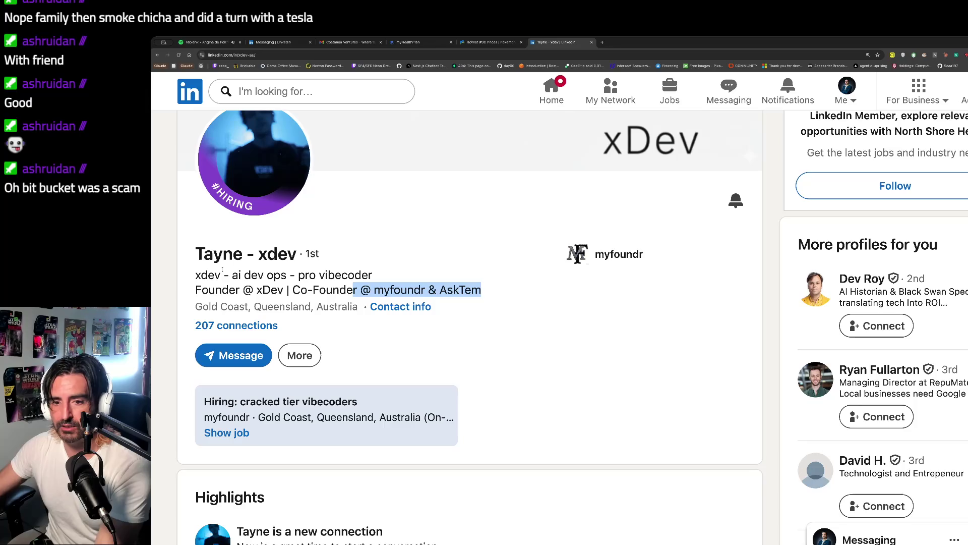
click(624, 251)
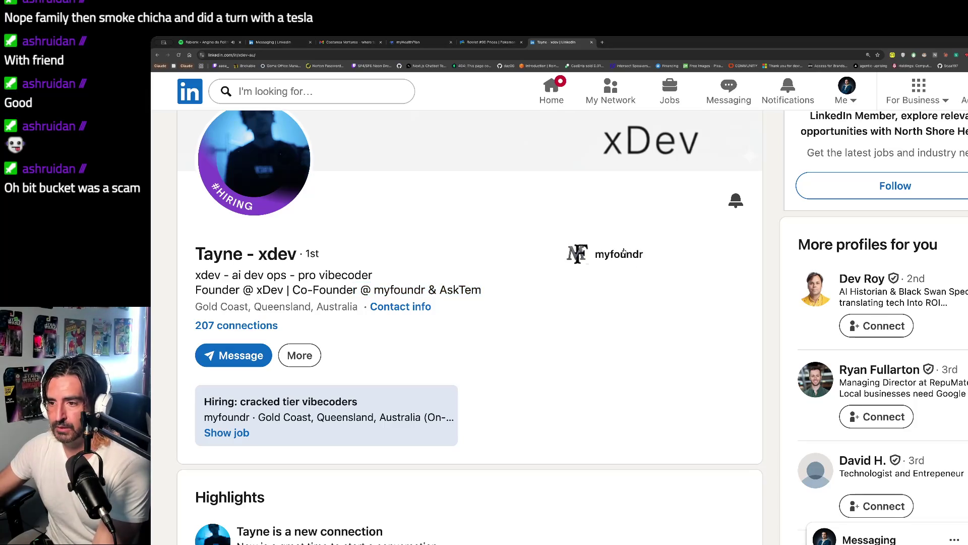
Read through the About section and posts, then switch back to the Rowlet #90 price tab
scroll(328, 277, down, 5)
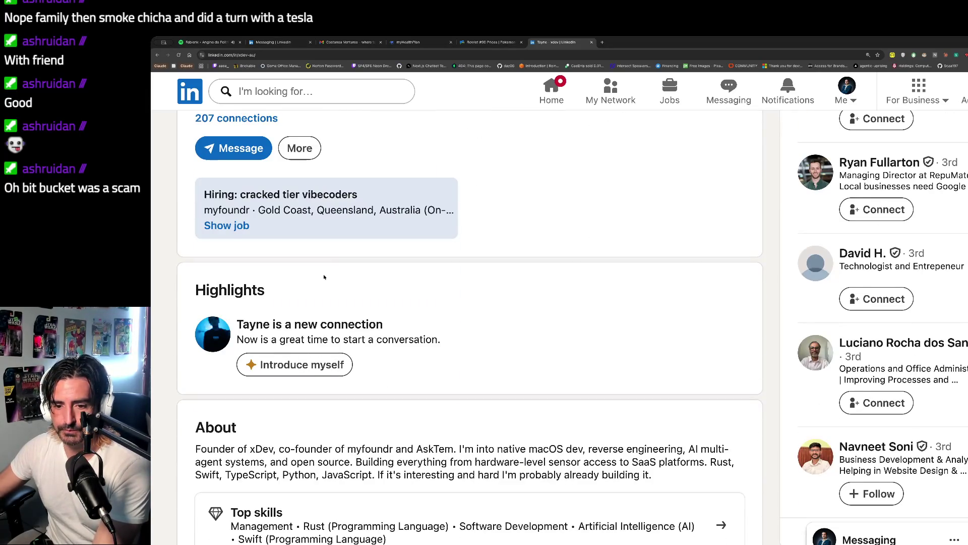
drag(195, 273, 303, 340)
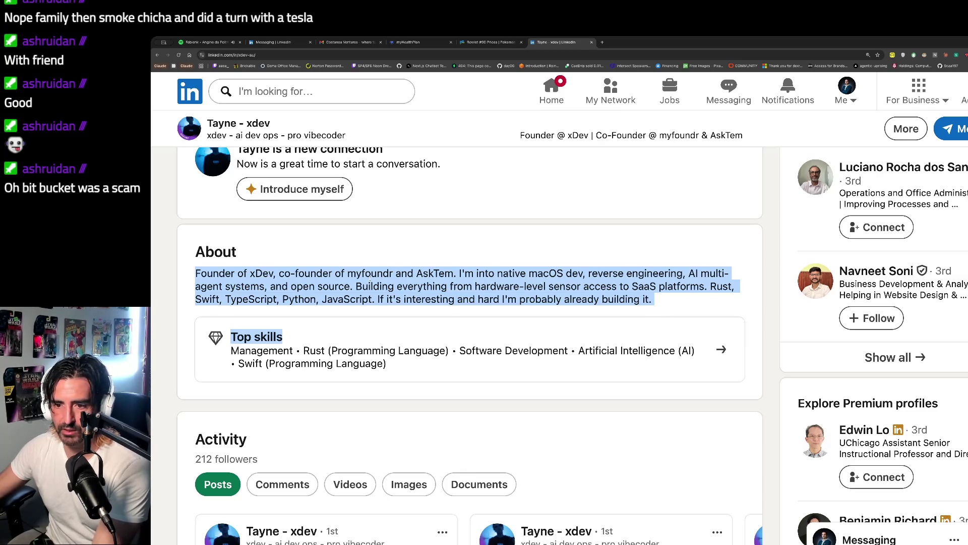
scroll(431, 288, down, 7)
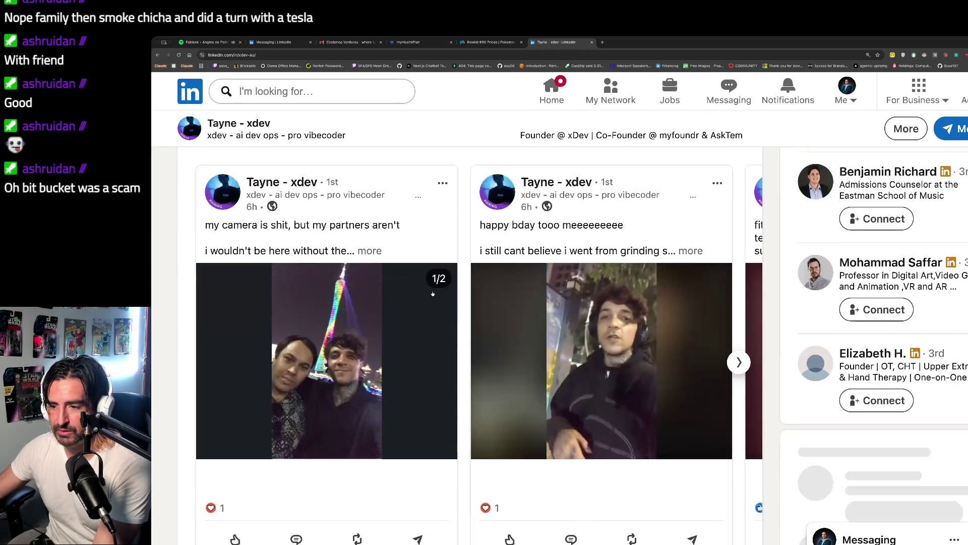
scroll(432, 293, up, 7)
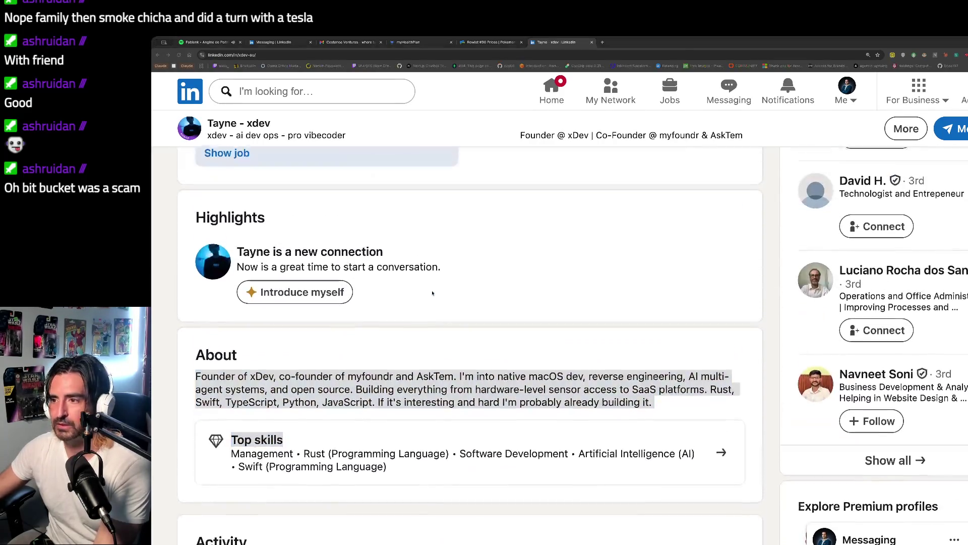
click(389, 123)
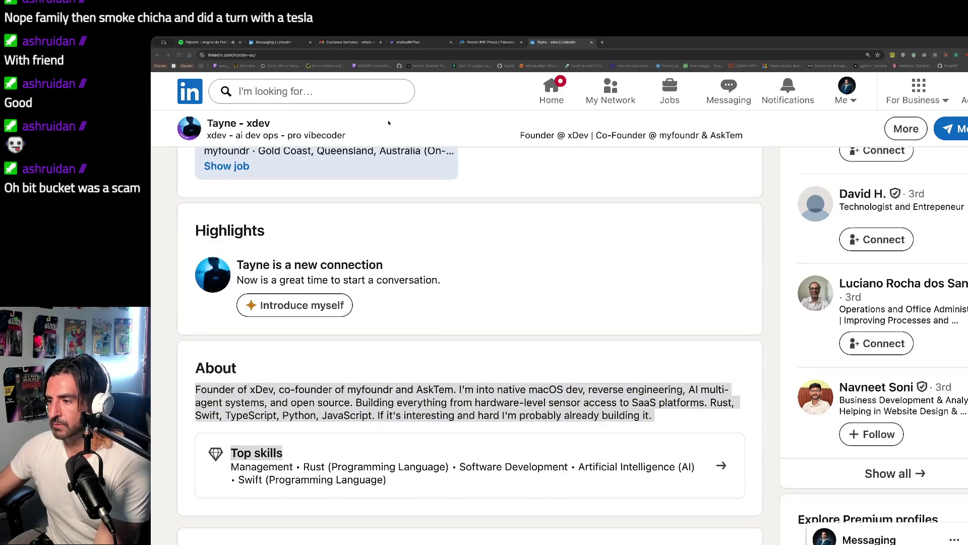
click(489, 41)
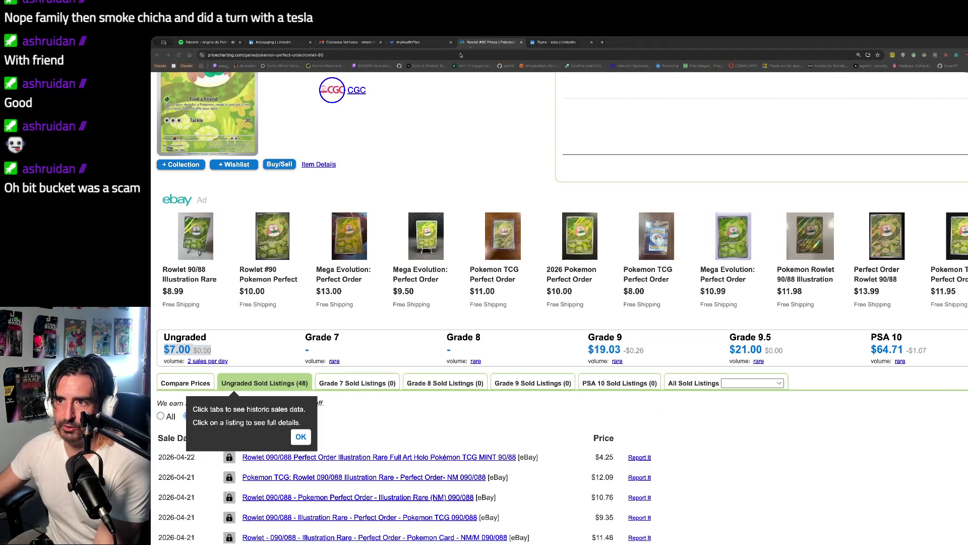
Open Discord's lounge-bar channel in a new tab and expand the SECURITY_AUDIT.md report
key(ctrl+t)
text(discord)
key(Return)
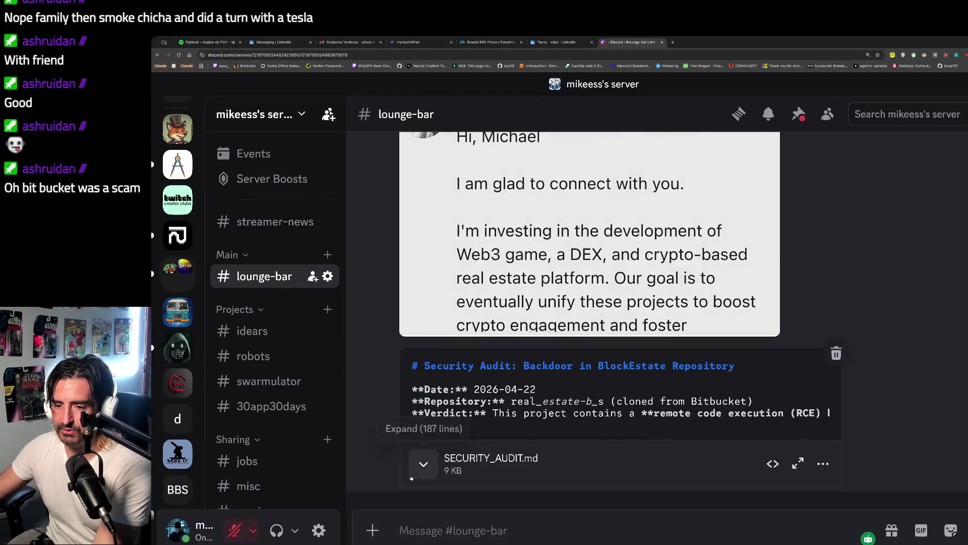
click(427, 429)
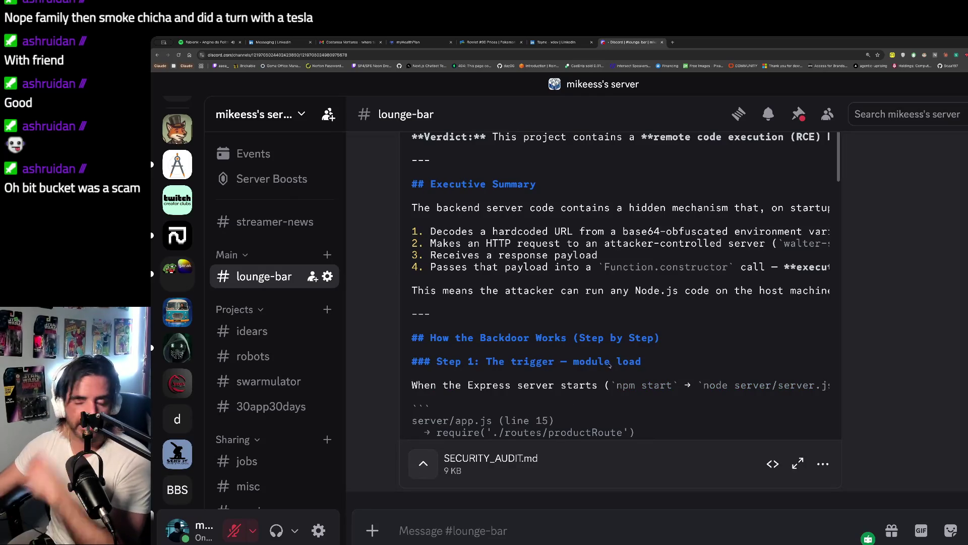
Read the audit's title, date, repository and verdict, then open a fresh tab
scroll(610, 364, up, 3)
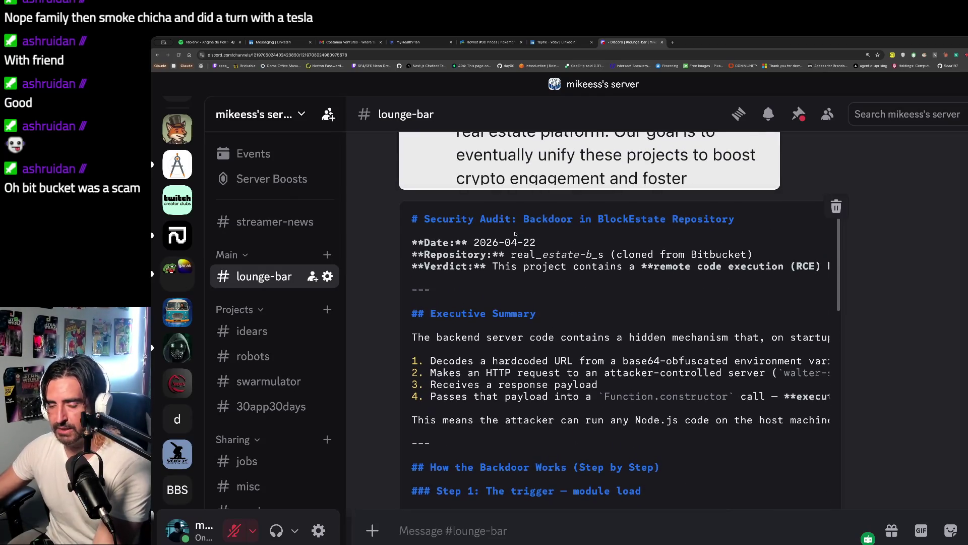
drag(442, 219, 444, 282)
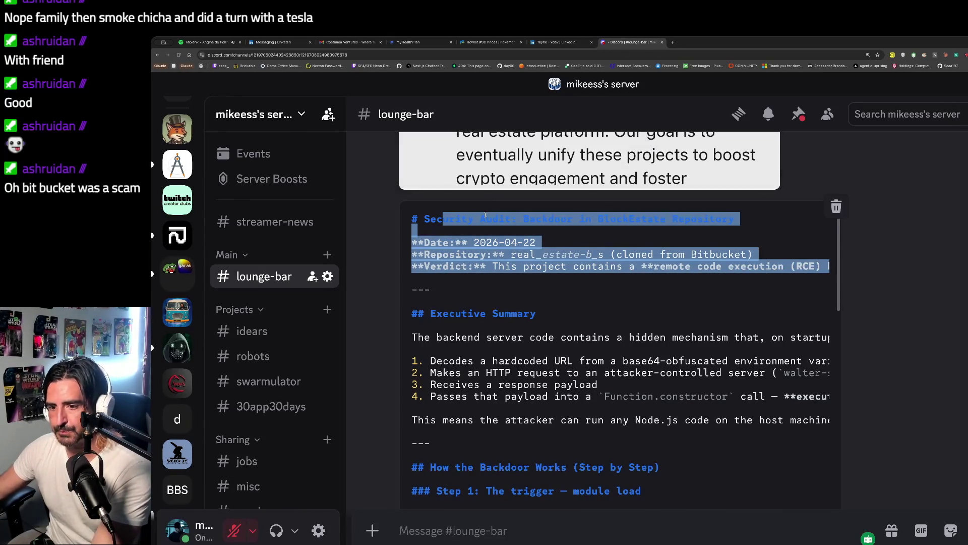
scroll(482, 245, down, 2)
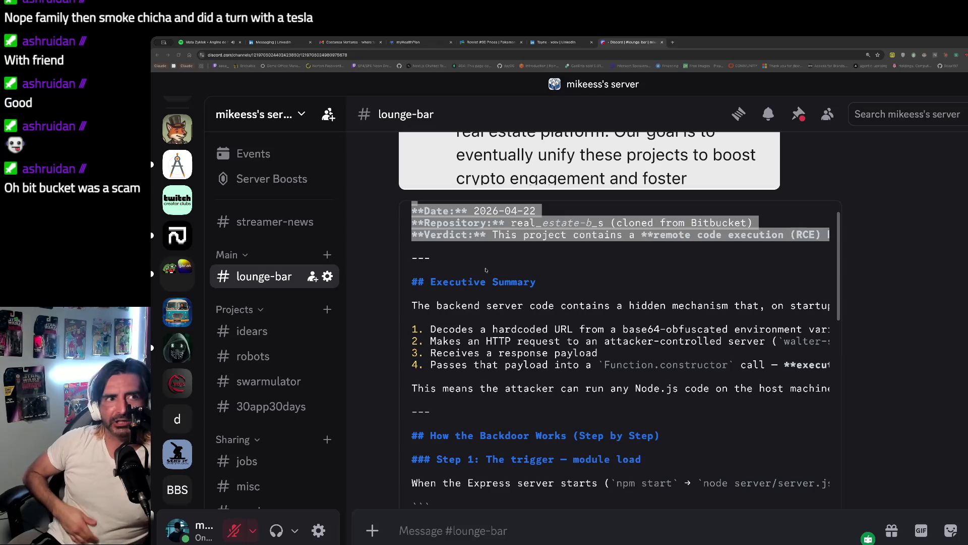
key(alt+Tab)
key(ctrl+t)
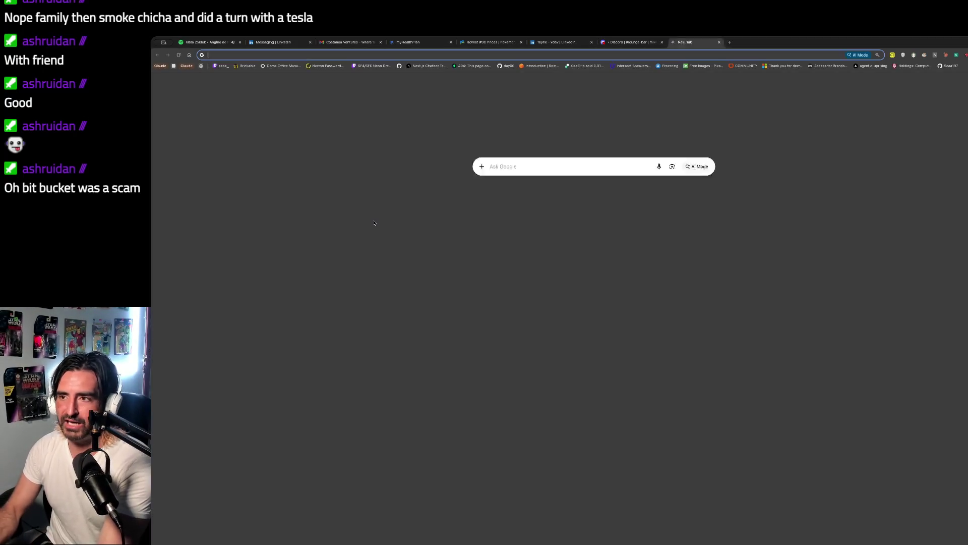
Load the aoc2024 day06 GitHub page, then find and open the space_factory repository
text(github.com/caderek/aoc2024/tree/main/src/day06)
key(Return)
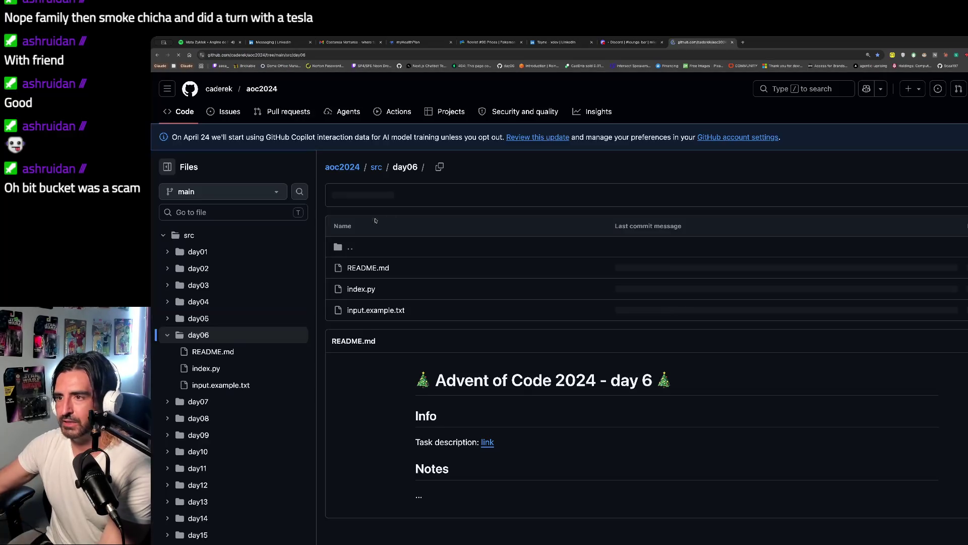
click(967, 88)
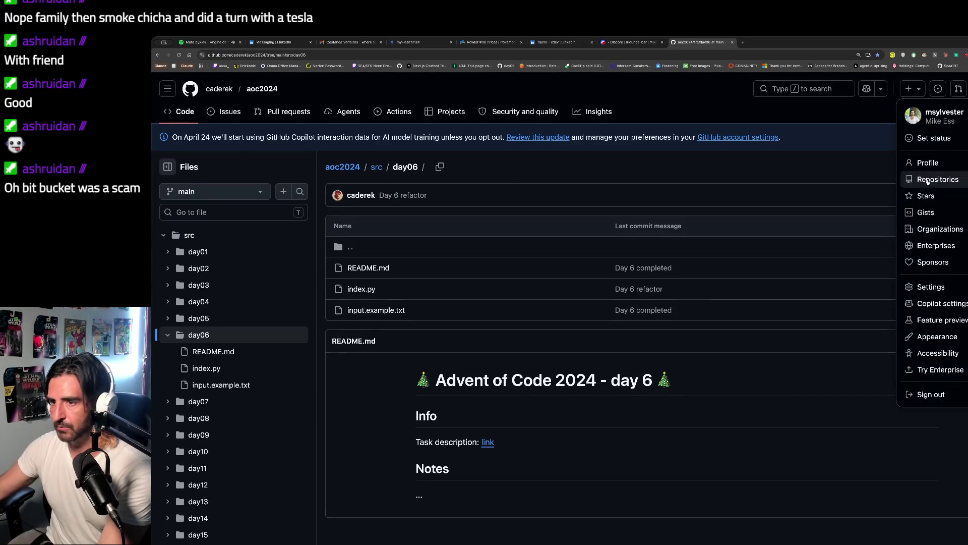
click(928, 180)
key(ctrl+f)
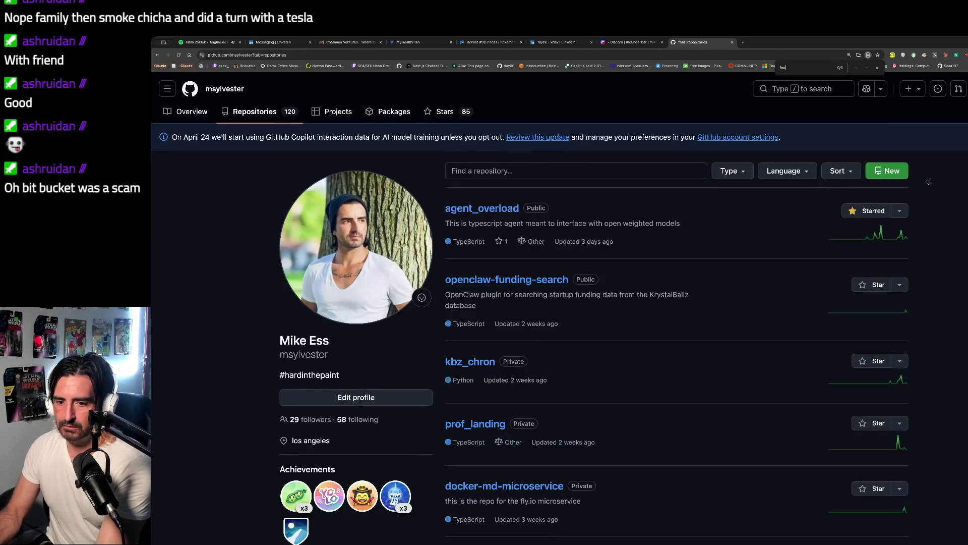
text(factory)
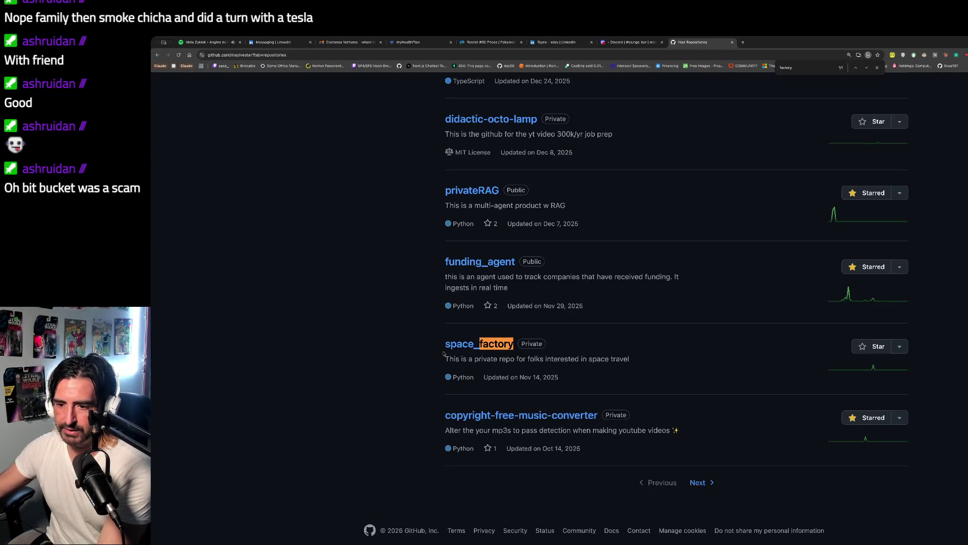
click(454, 346)
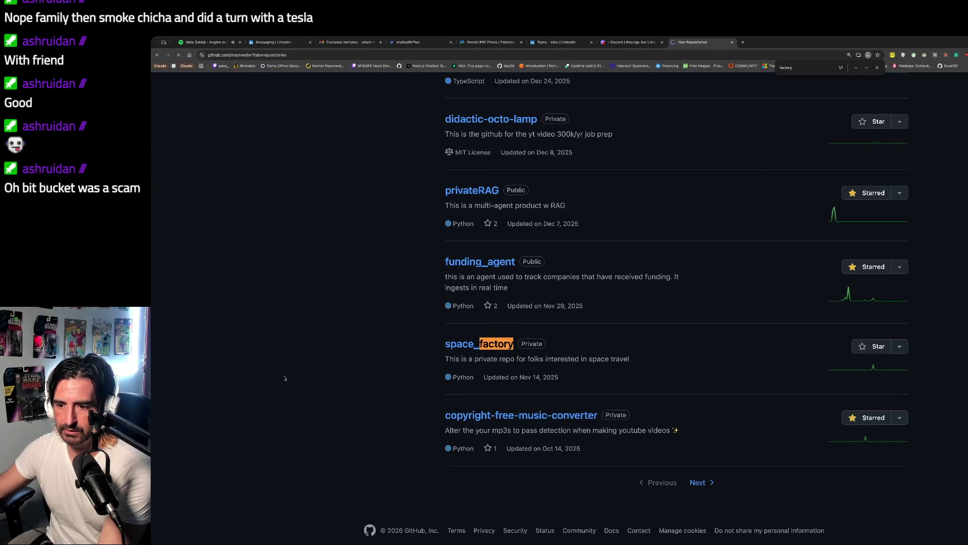
Scroll through the space_factory README and back to the file list, then return to LinkedIn
scroll(285, 378, down, 10)
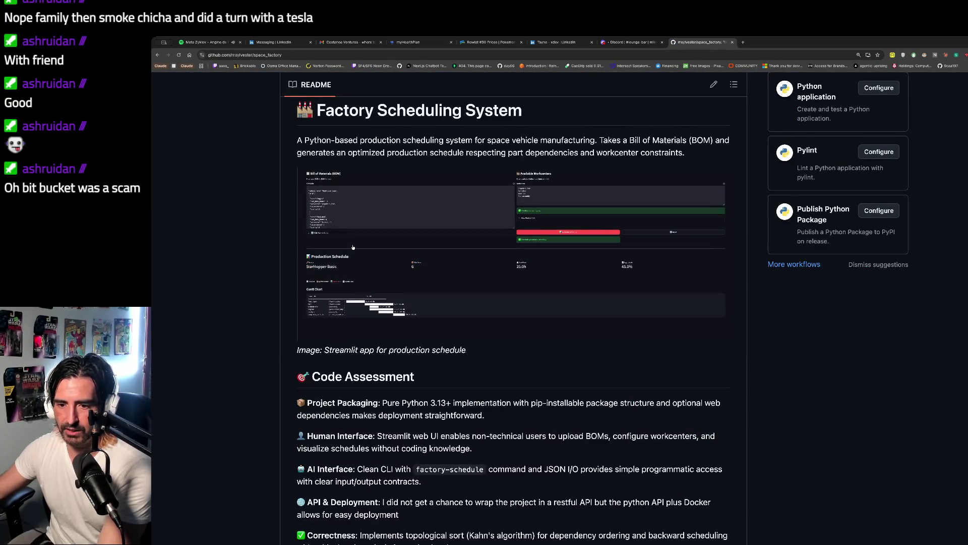
scroll(329, 223, up, 1)
drag(303, 179, 663, 211)
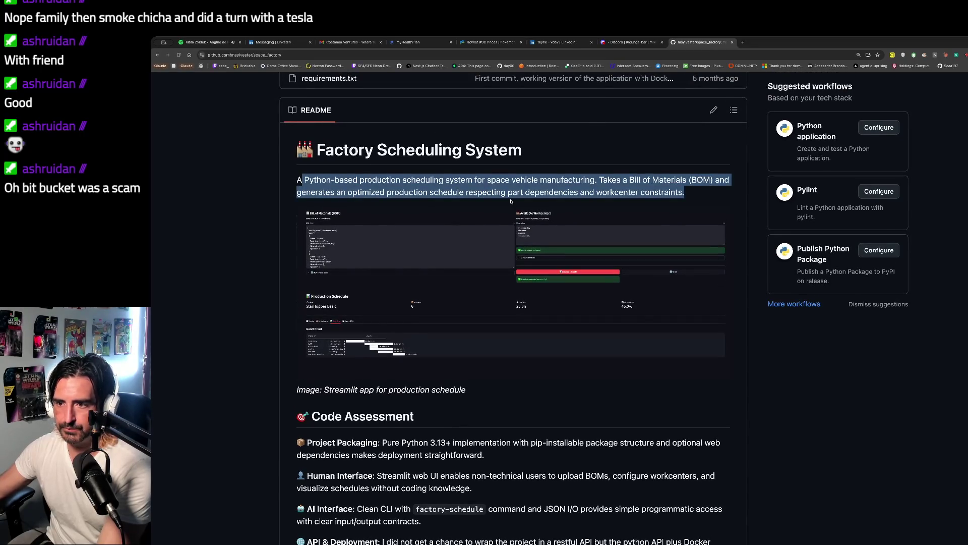
scroll(284, 245, down, 20)
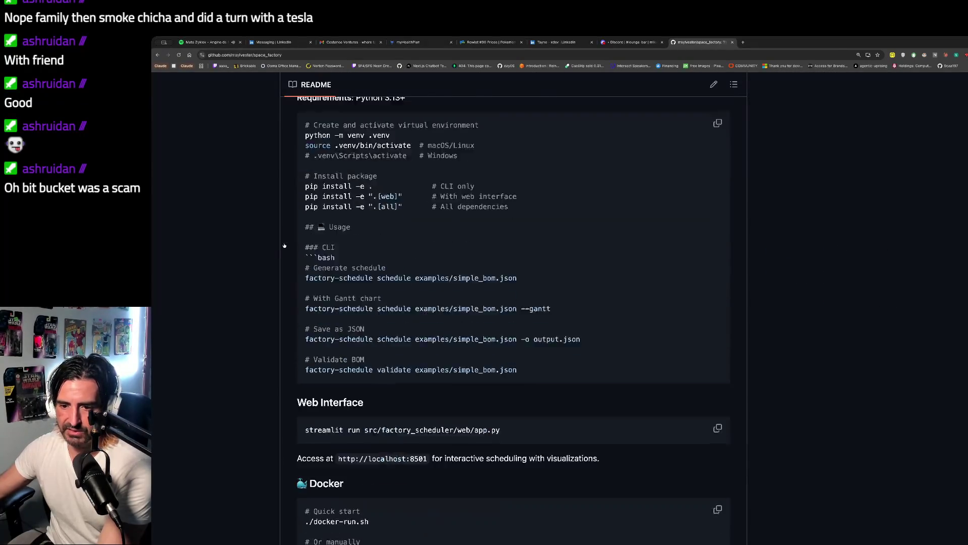
scroll(284, 244, down, 15)
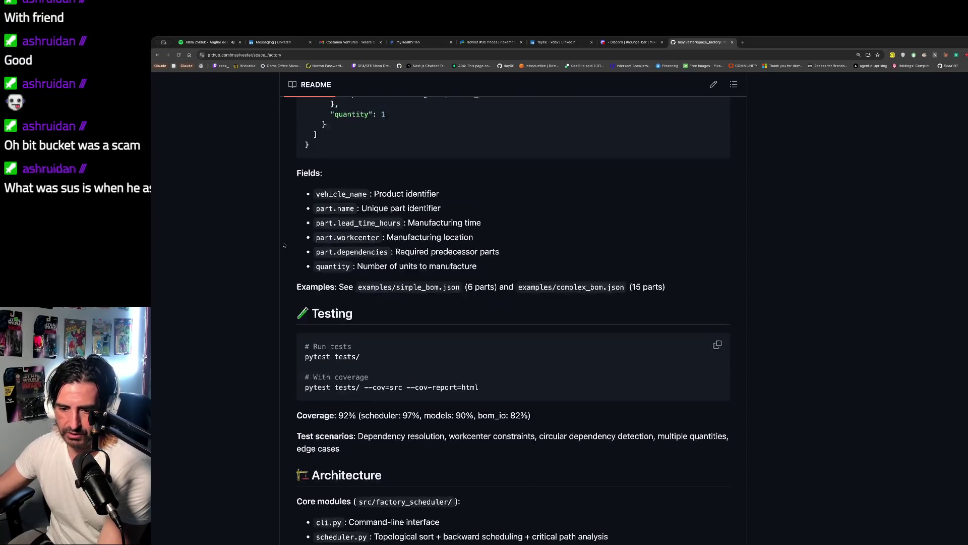
scroll(284, 244, down, 2)
scroll(277, 242, up, 20)
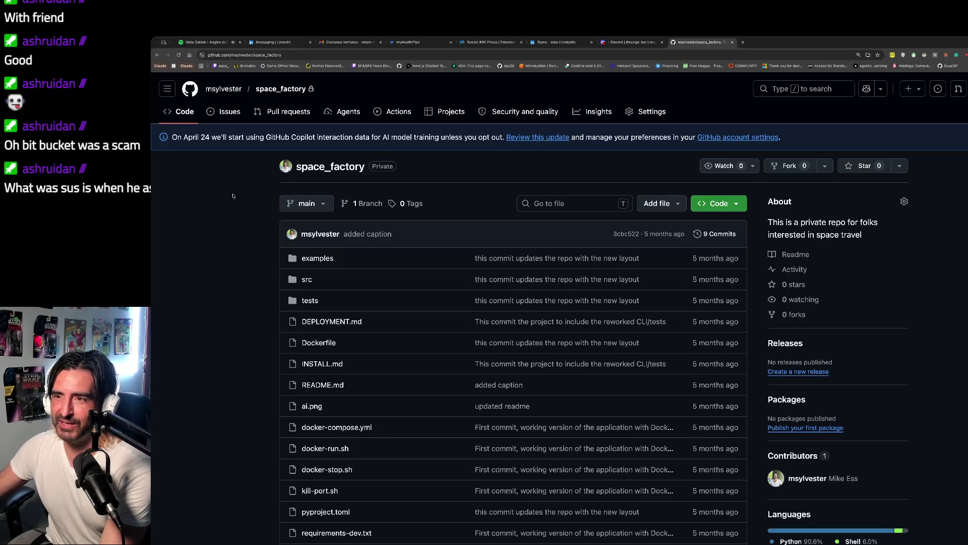
click(555, 41)
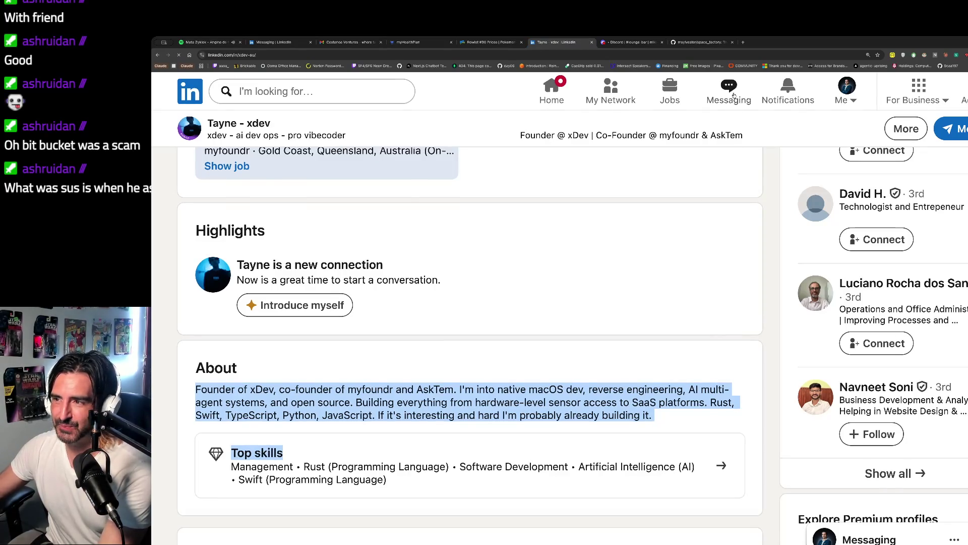
Open the recruiter's LinkedIn conversation and scroll through the home-task messages
click(729, 94)
click(275, 306)
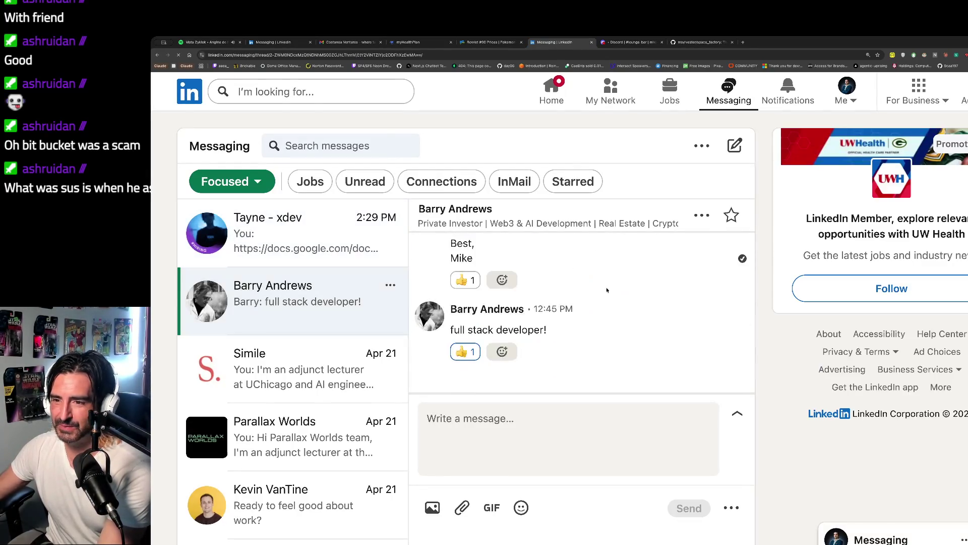
scroll(606, 287, up, 5)
scroll(607, 287, up, 10)
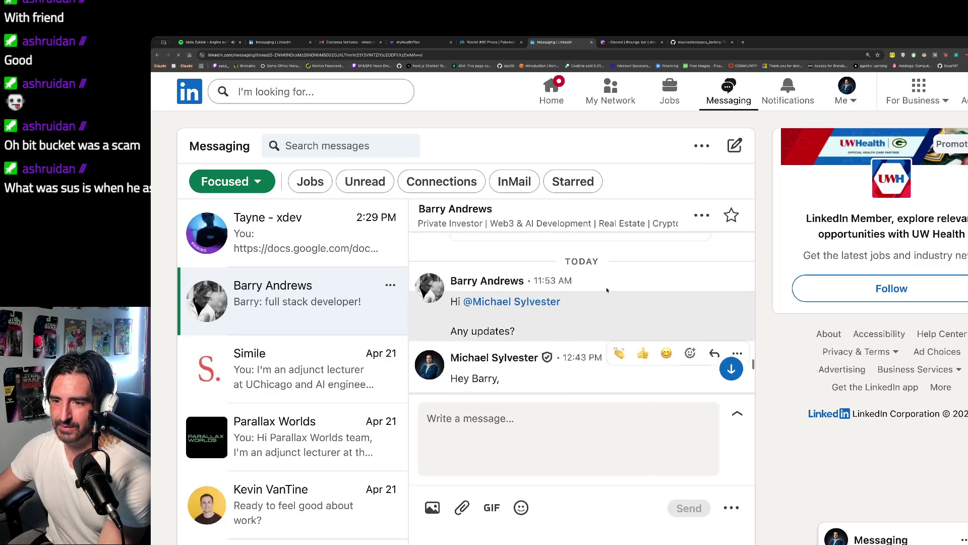
scroll(608, 291, down, 3)
scroll(607, 291, down, 3)
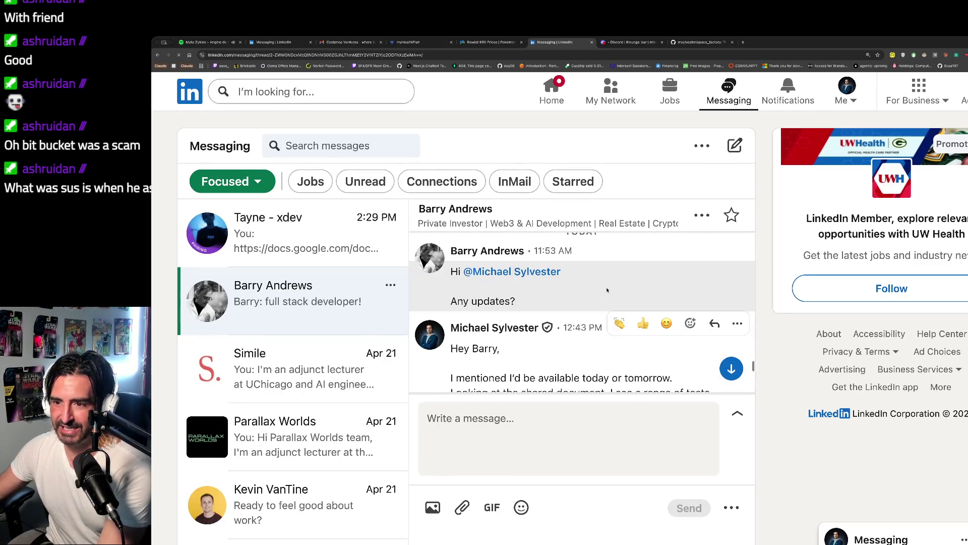
drag(515, 301, 457, 304)
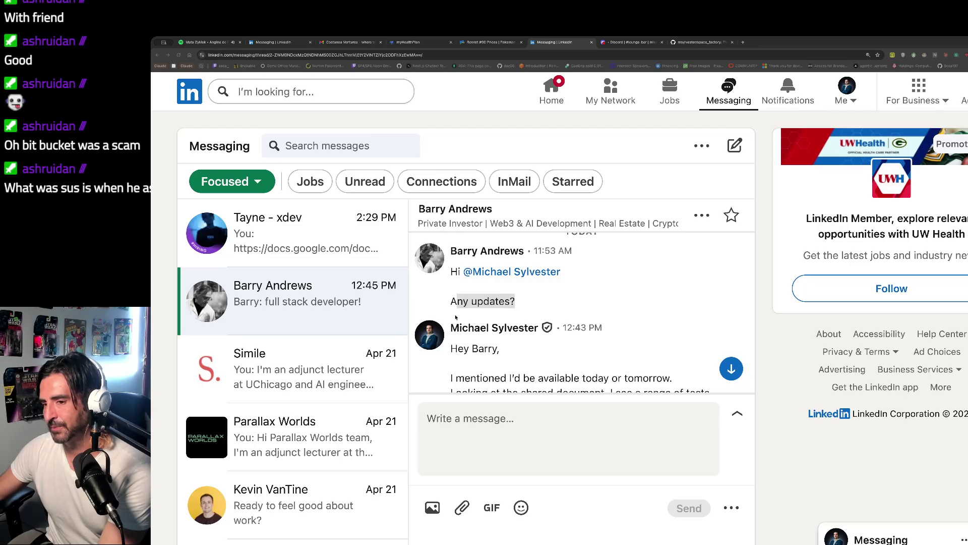
Highlight the proposed interview days and the 'Any updates?' question, then briefly switch windows
scroll(449, 308, up, 5)
scroll(442, 299, up, 3)
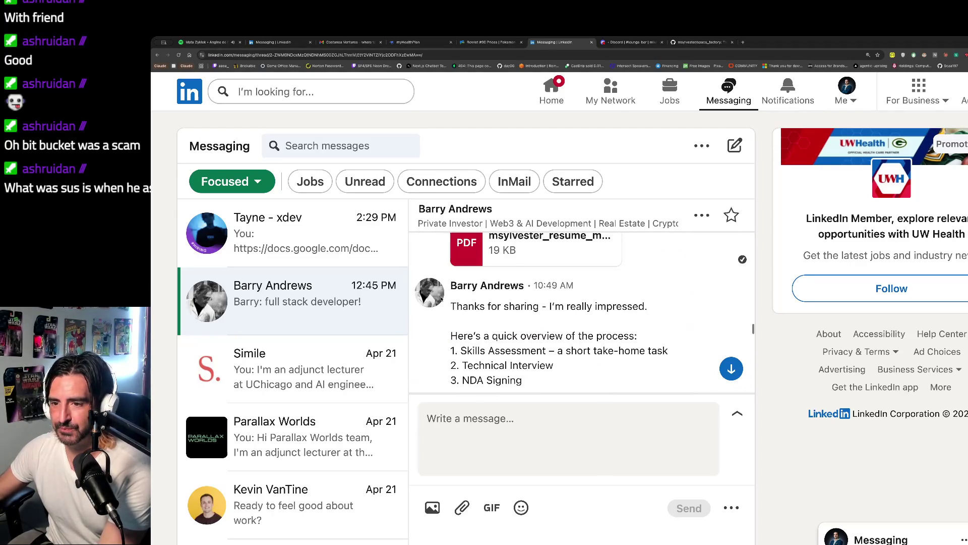
scroll(553, 259, down, 5)
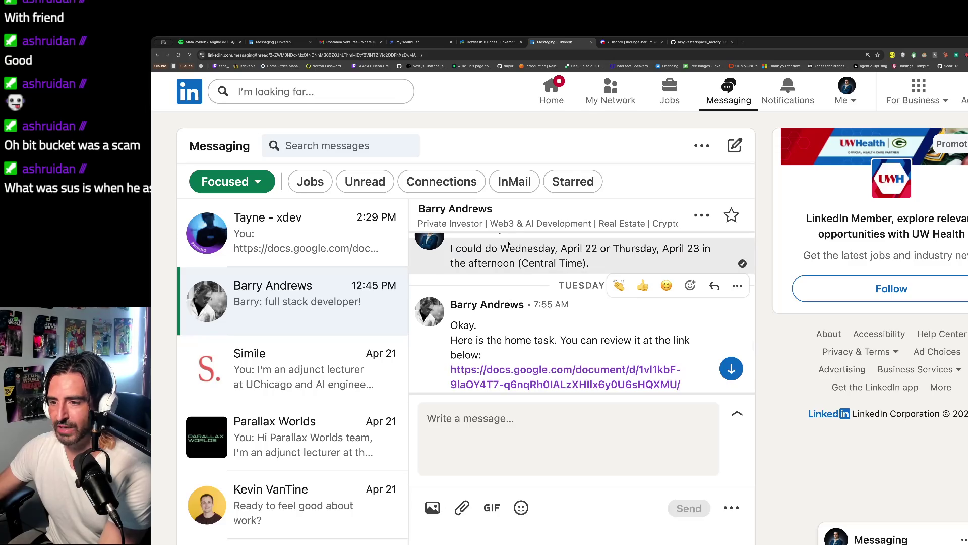
drag(508, 248, 507, 261)
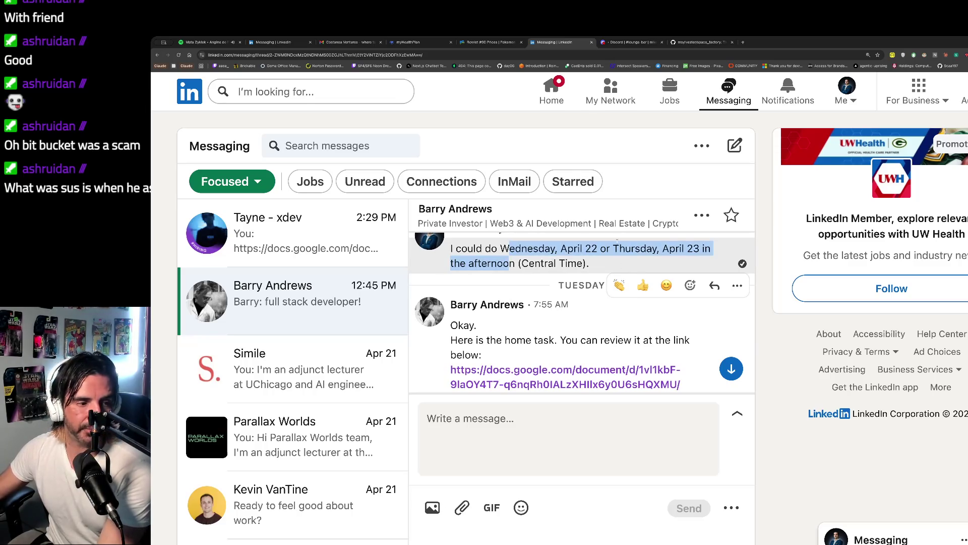
scroll(580, 313, down, 5)
mouse_move(453, 287)
mouse_down()
mouse_move(510, 316)
mouse_move(471, 287)
mouse_move(441, 281)
mouse_up()
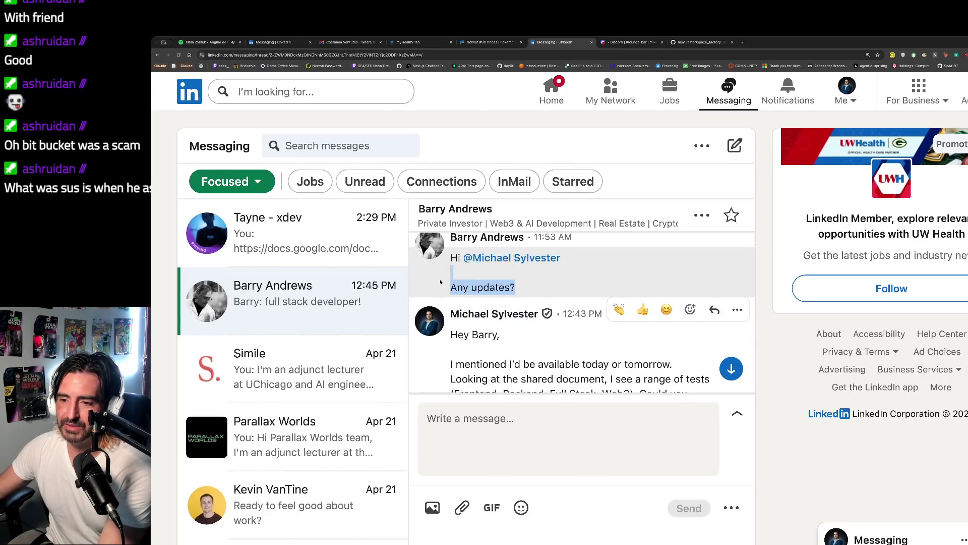
key(super+Tab)
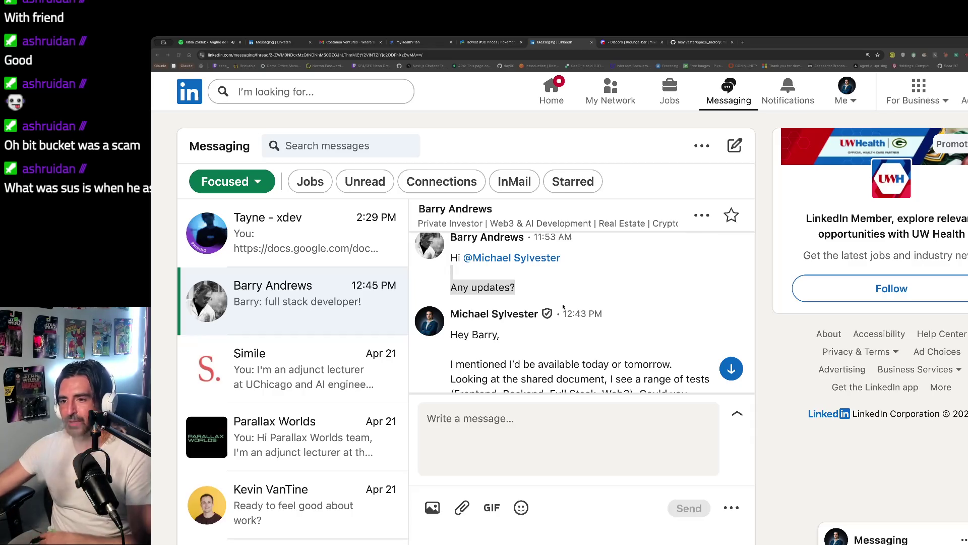
key(super+Tab)
key(super+Tab)
key(super+Tab)
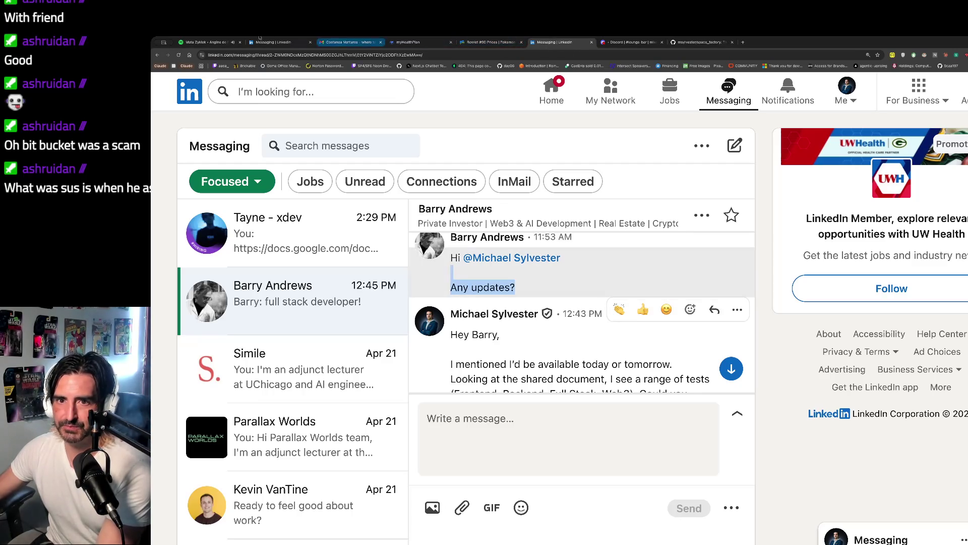
Go to Discord direct messages, open the friend's DM and enlarge the INSANE UPDATE image
click(634, 42)
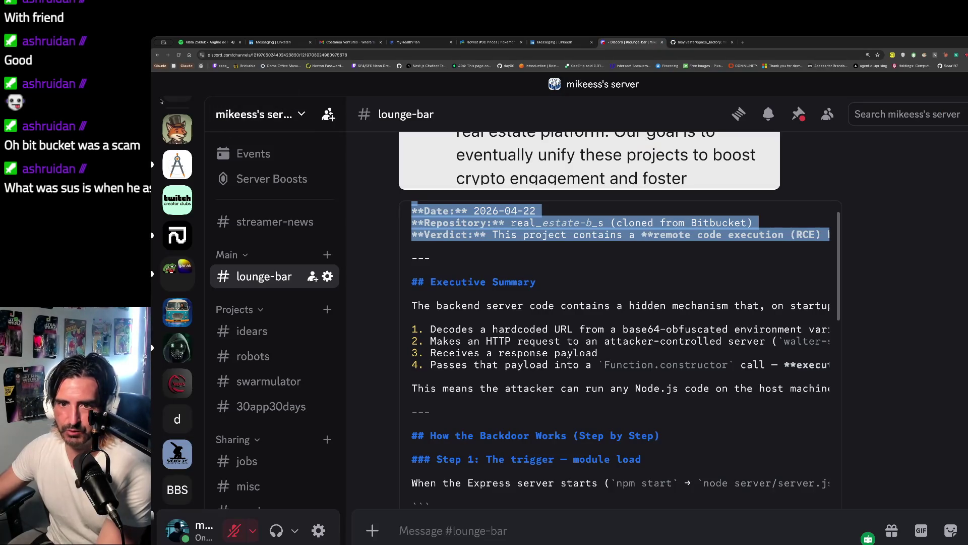
click(190, 114)
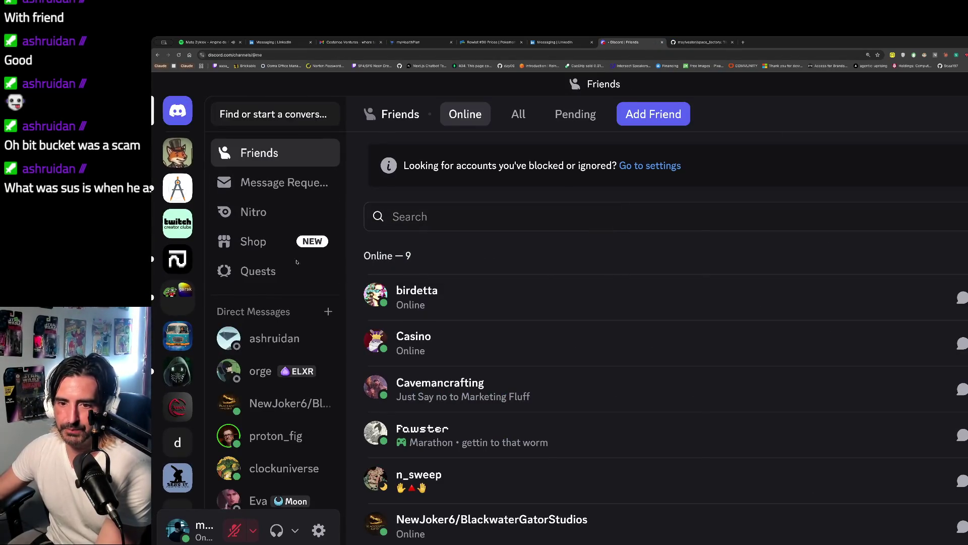
click(272, 406)
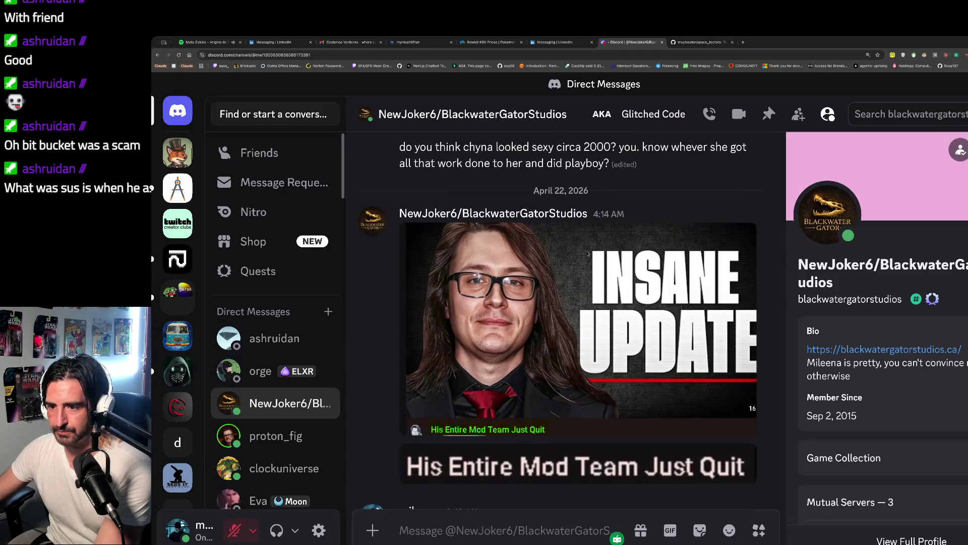
click(587, 254)
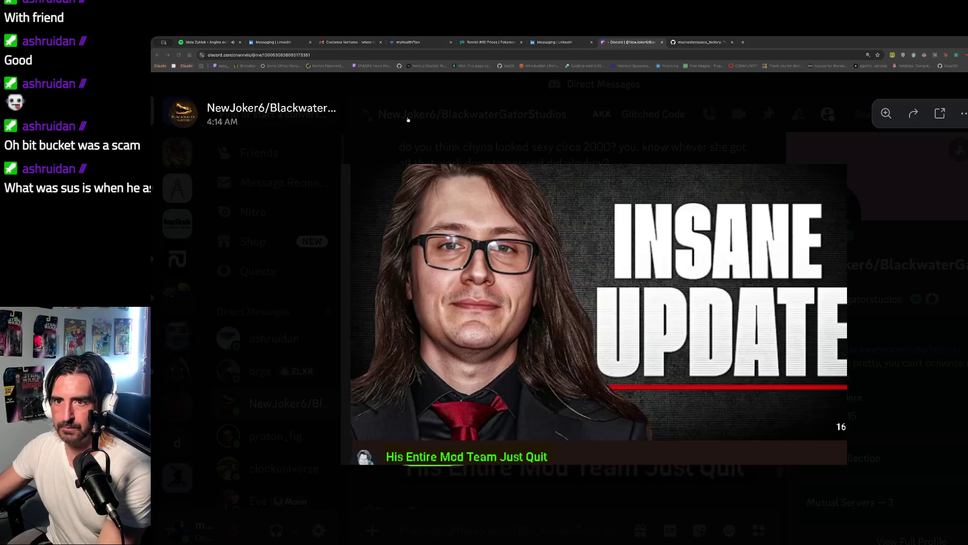
Glance at the Spotify album tab, then return to Discord and close the enlarged image
key(ctrl+1)
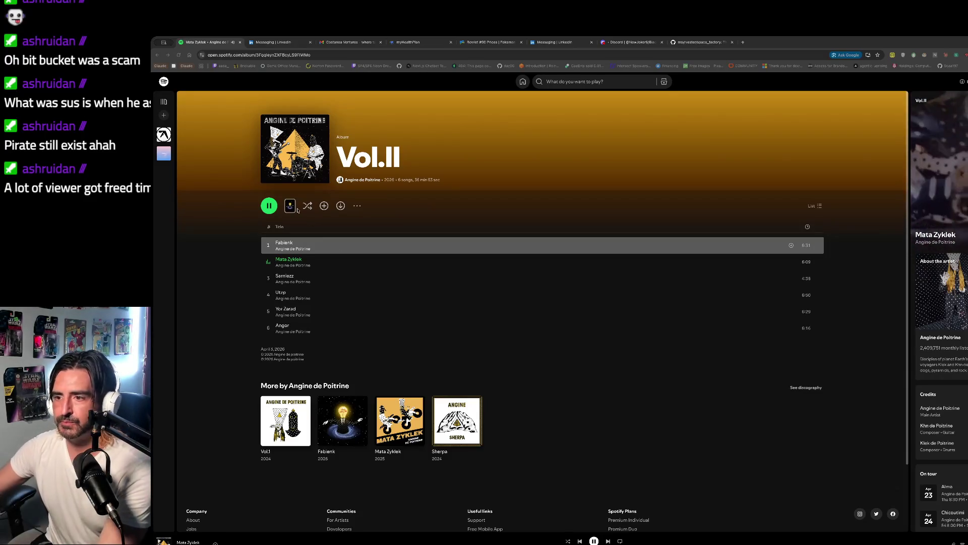
click(630, 42)
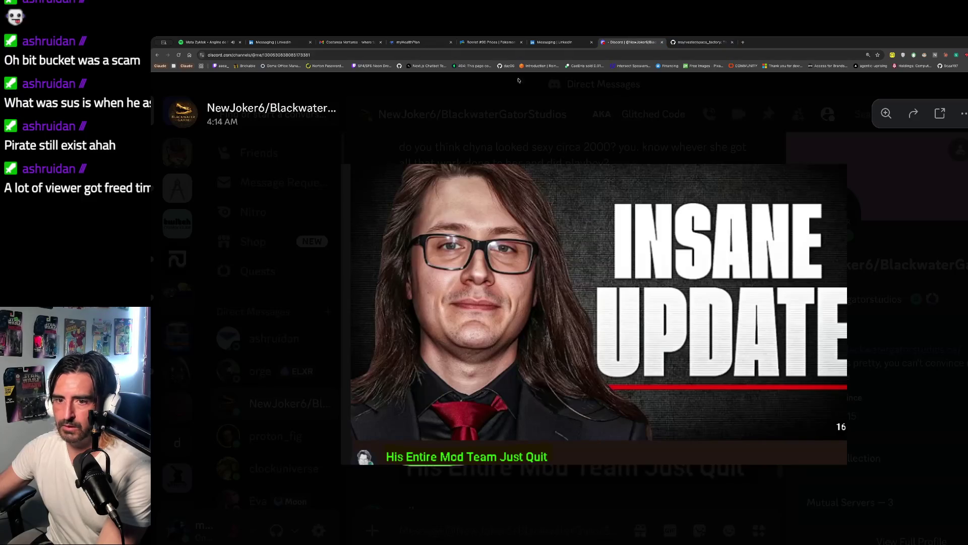
key(Escape)
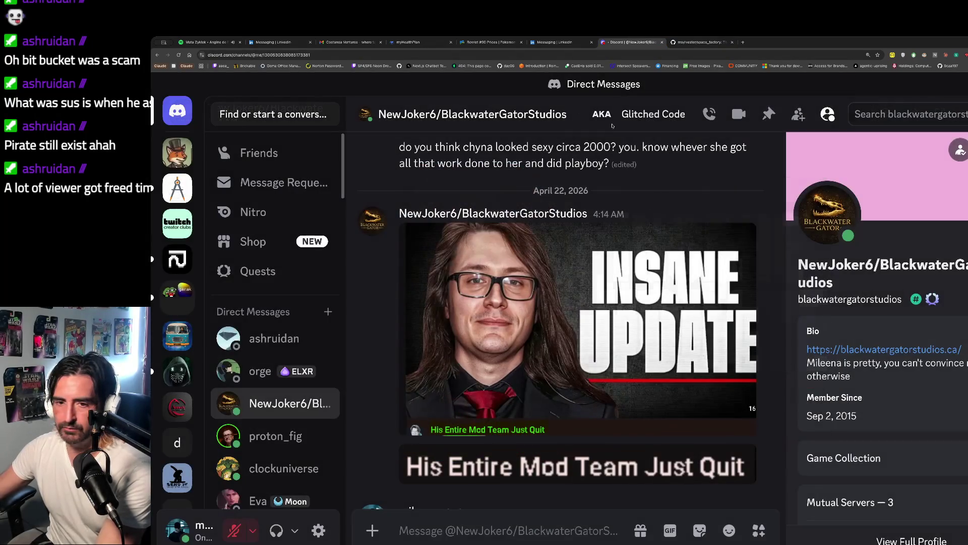
Browse the server's lounge-bar channel and the streamer-news channel about Pulse
scroll(272, 353, down, 3)
scroll(182, 428, down, 2)
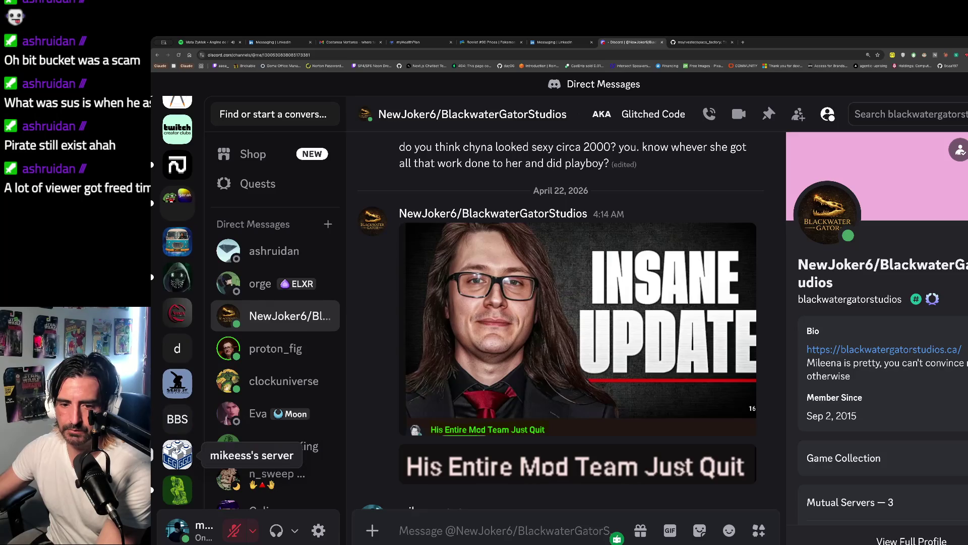
click(177, 480)
scroll(504, 277, up, 5)
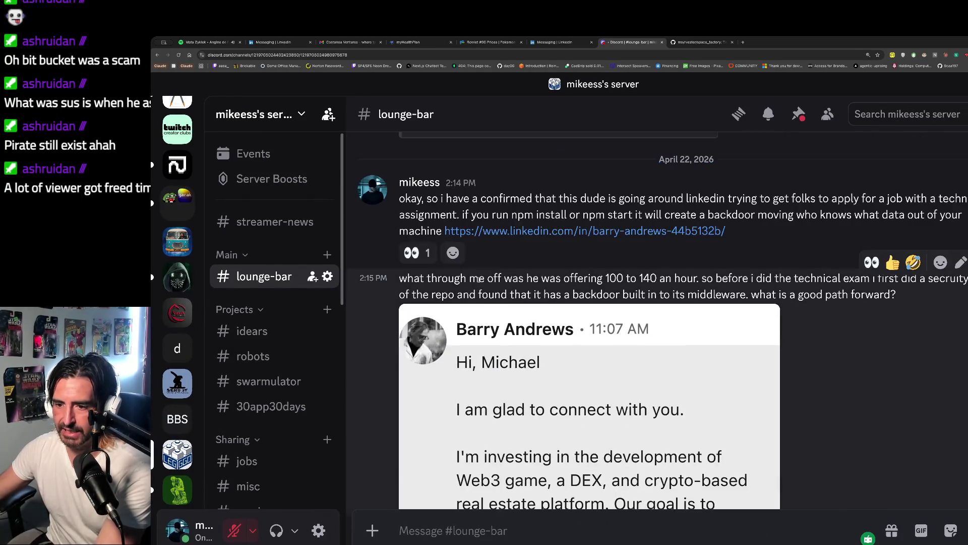
key(alt+Up)
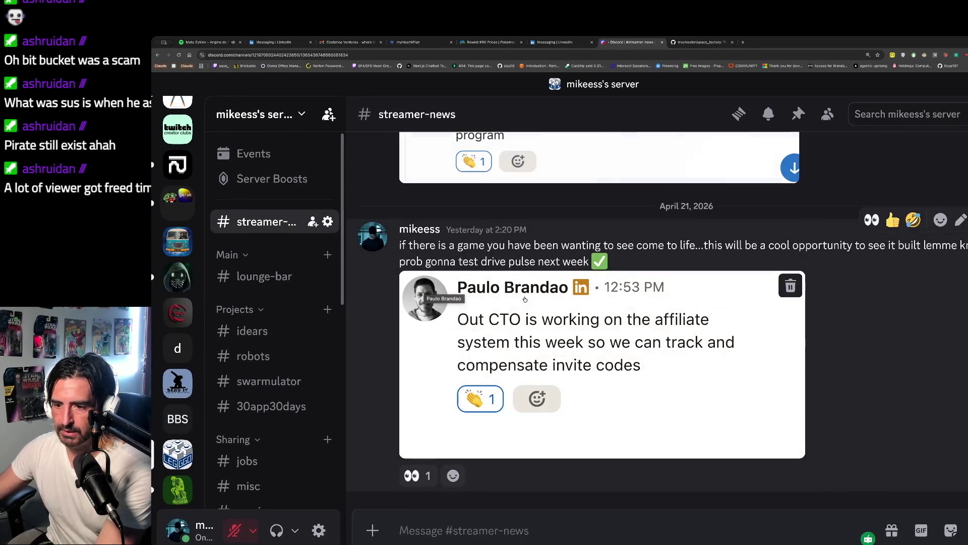
scroll(555, 288, up, 5)
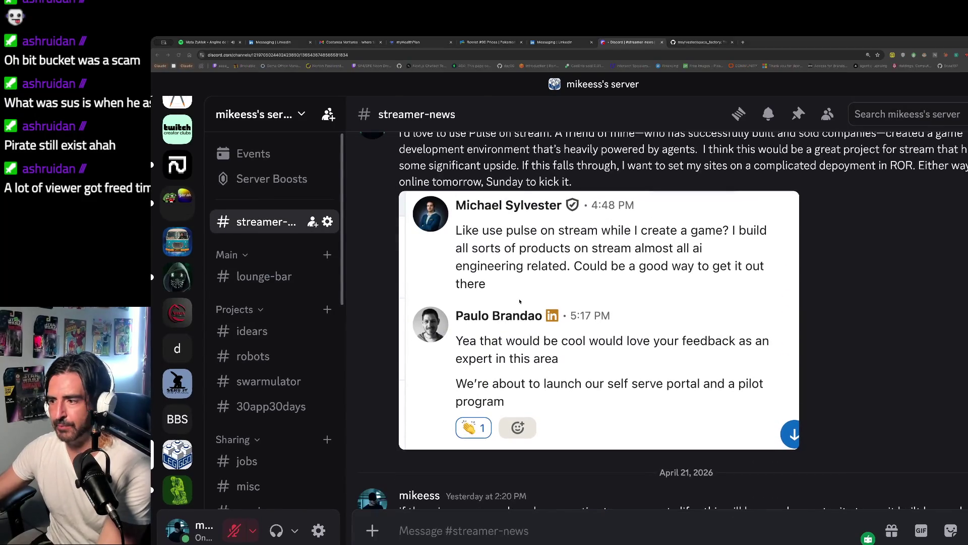
scroll(520, 301, up, 1)
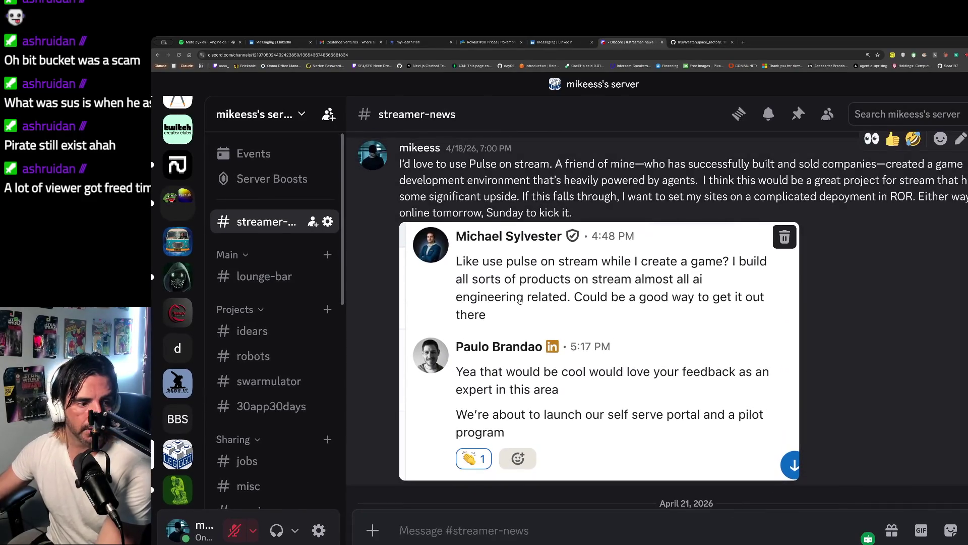
scroll(519, 301, down, 1)
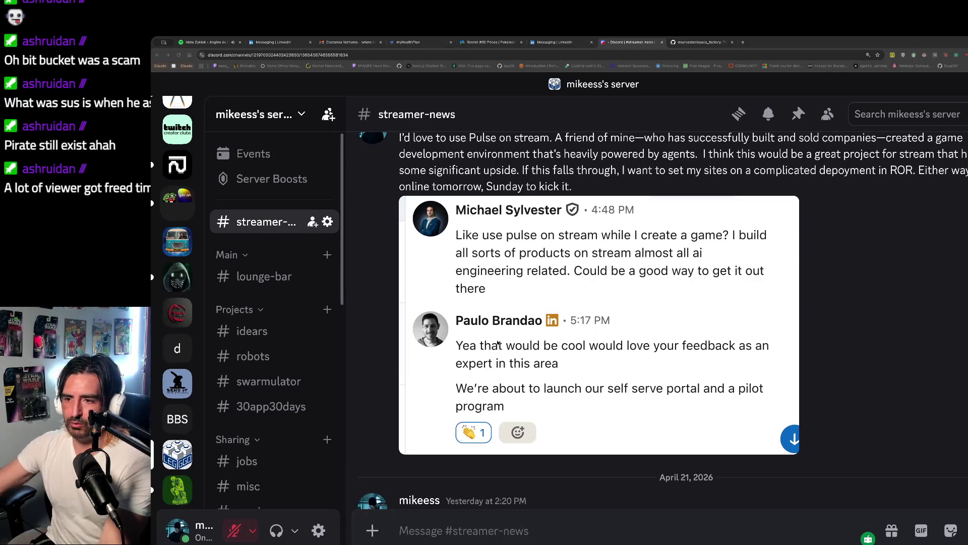
Open LinkedIn in a new tab by typing 'link' in the address bar
key(ctrl+t)
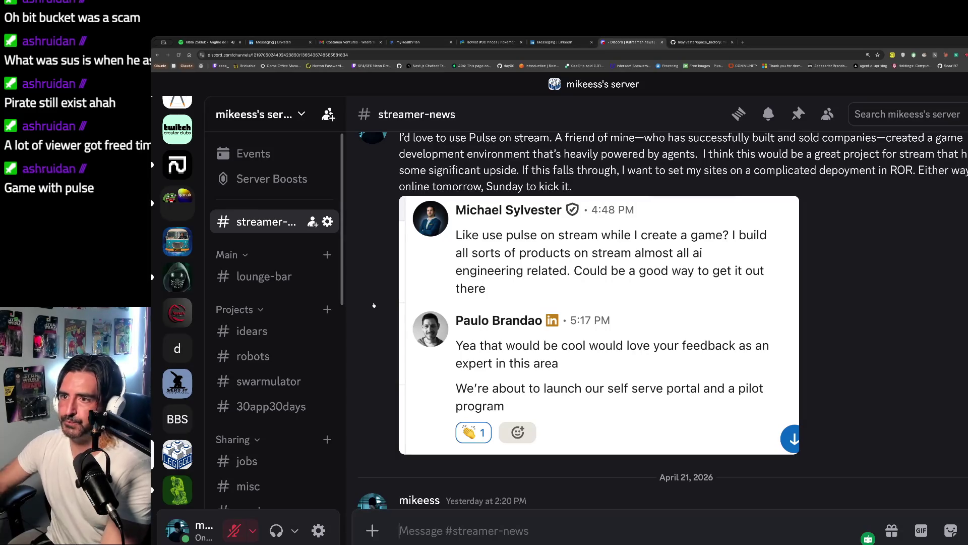
text(link)
key(Return)
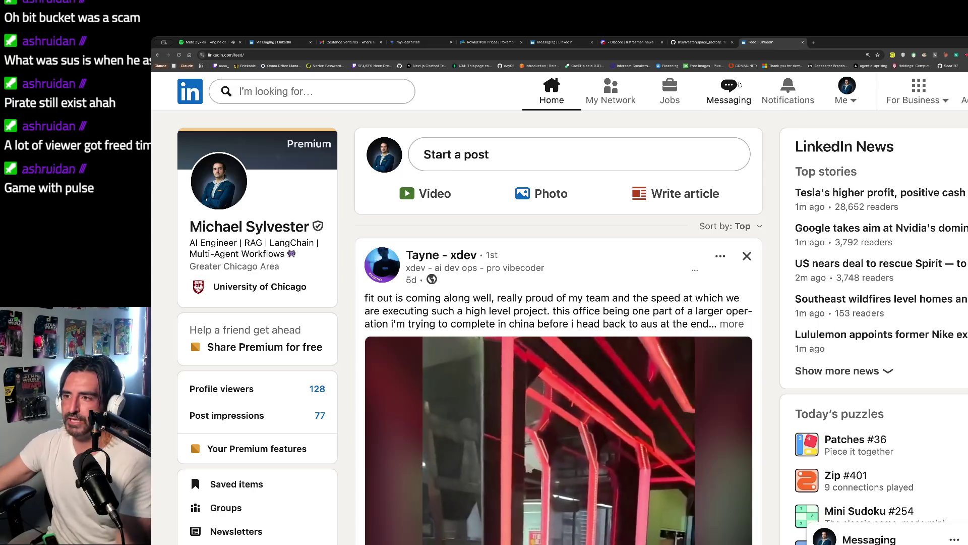
Open LinkedIn messaging and select the conversation further down the list
click(739, 84)
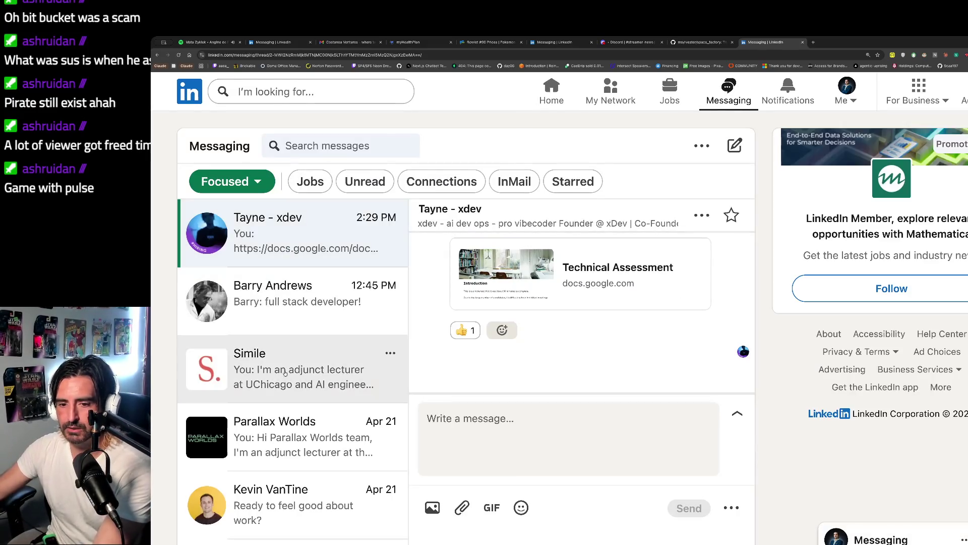
scroll(272, 378, down, 3)
click(269, 454)
Enlarge the shared images, ending on the dark design canvas screenshot
scroll(560, 330, up, 10)
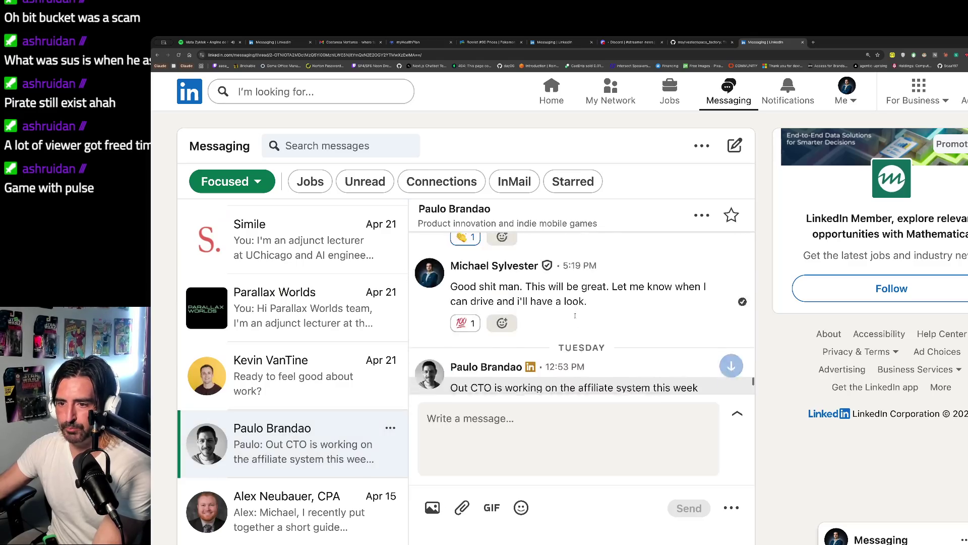
click(576, 318)
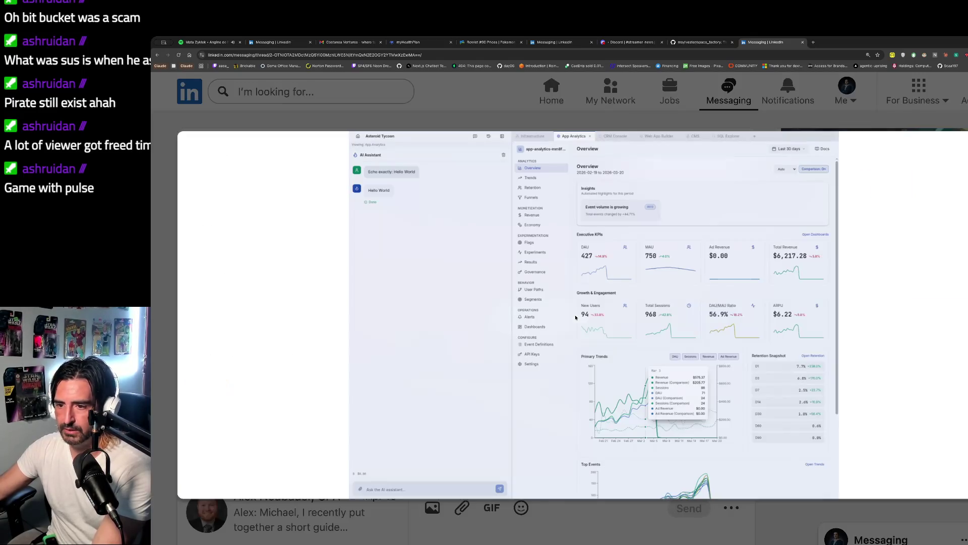
key(Escape)
scroll(524, 272, down, 5)
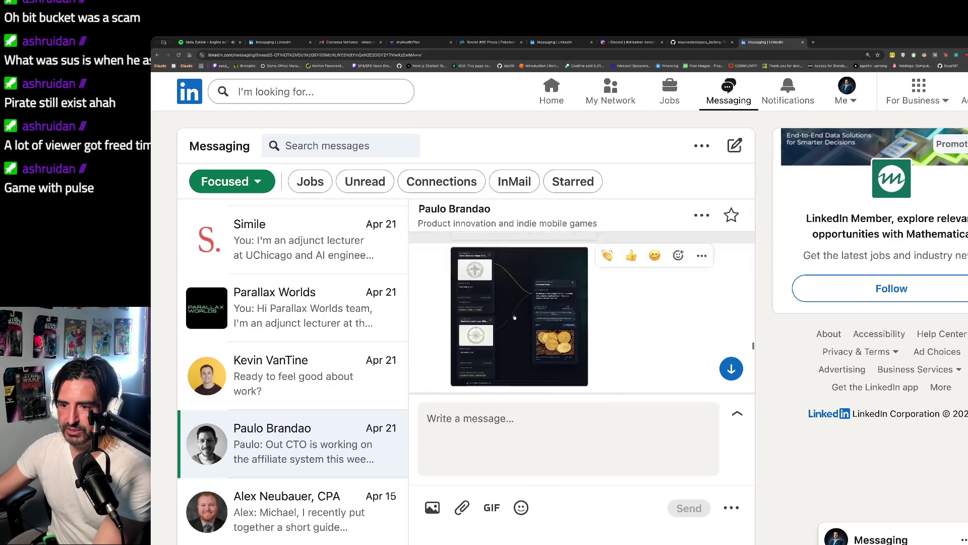
click(508, 302)
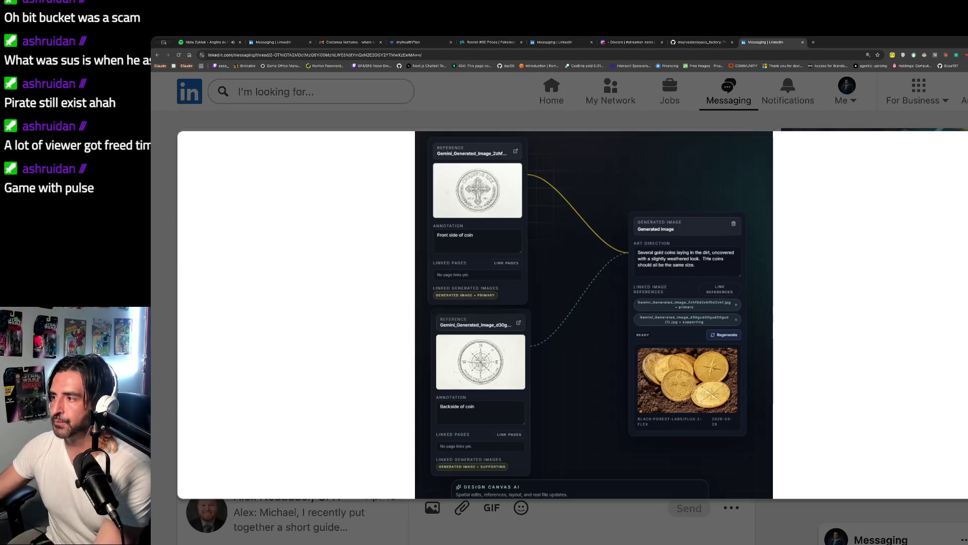
Close the enlarged design canvas screenshot and return to the Spotify Vol.II album tab
key(Escape)
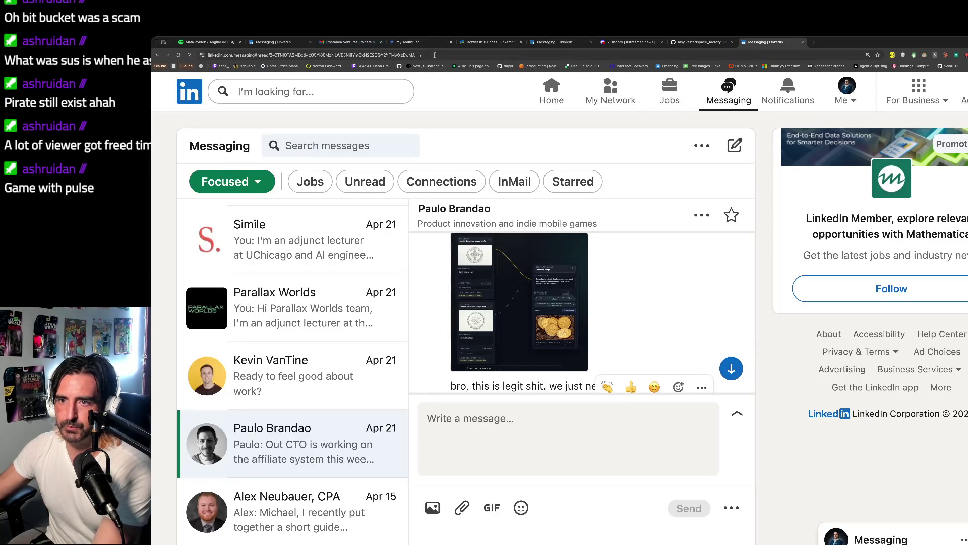
click(223, 40)
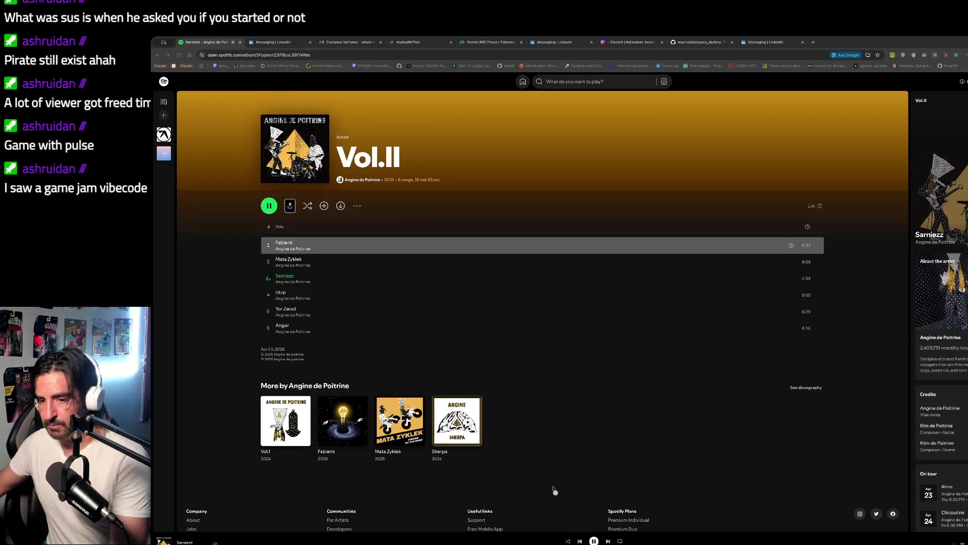
key(ctrl+t)
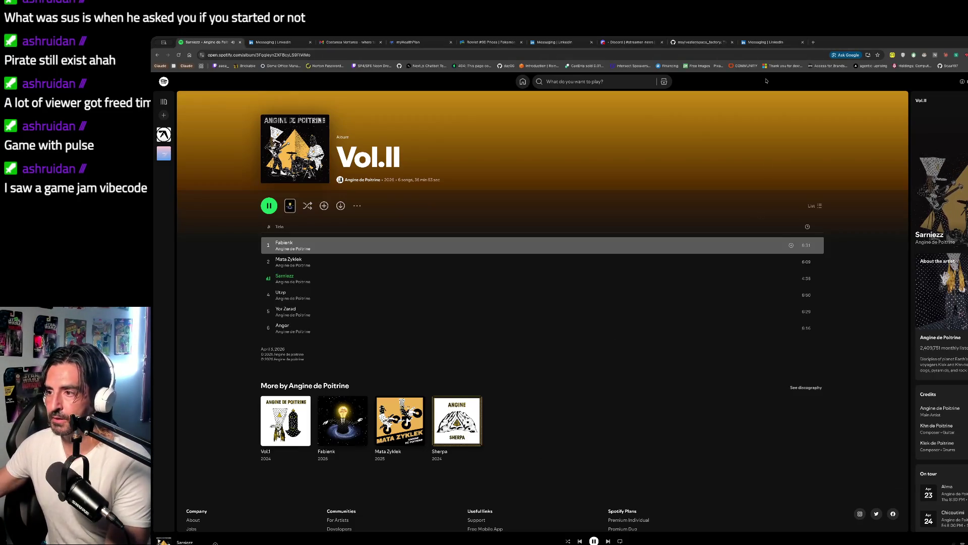
Load the Maximus dashboard via 'maxim' and open the injectable testosterone monthly plan's details
text(maxim)
key(Return)
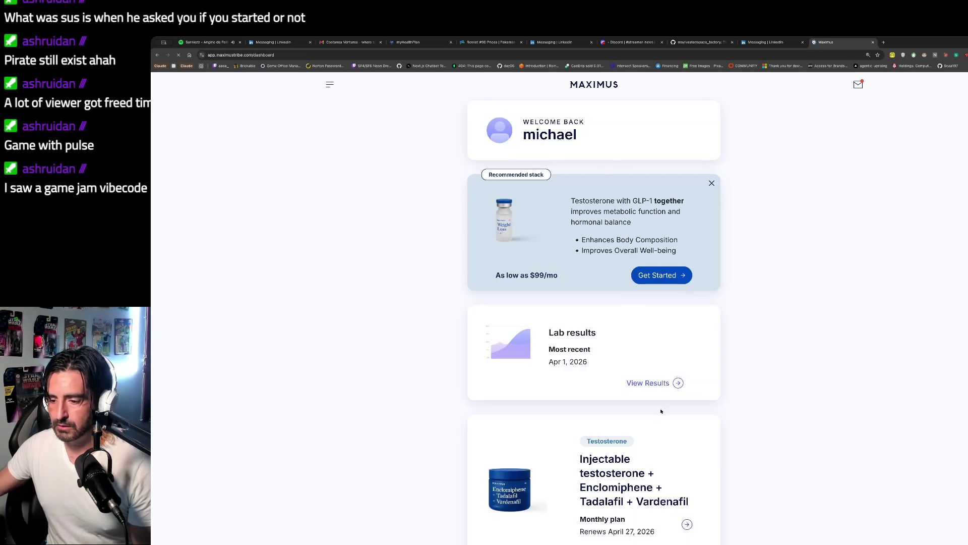
scroll(661, 411, down, 2)
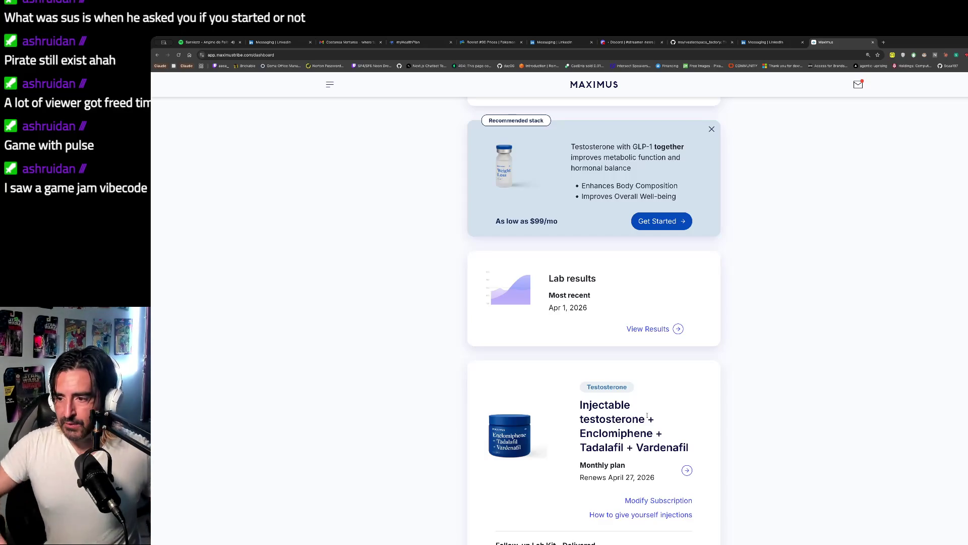
scroll(657, 506, down, 4)
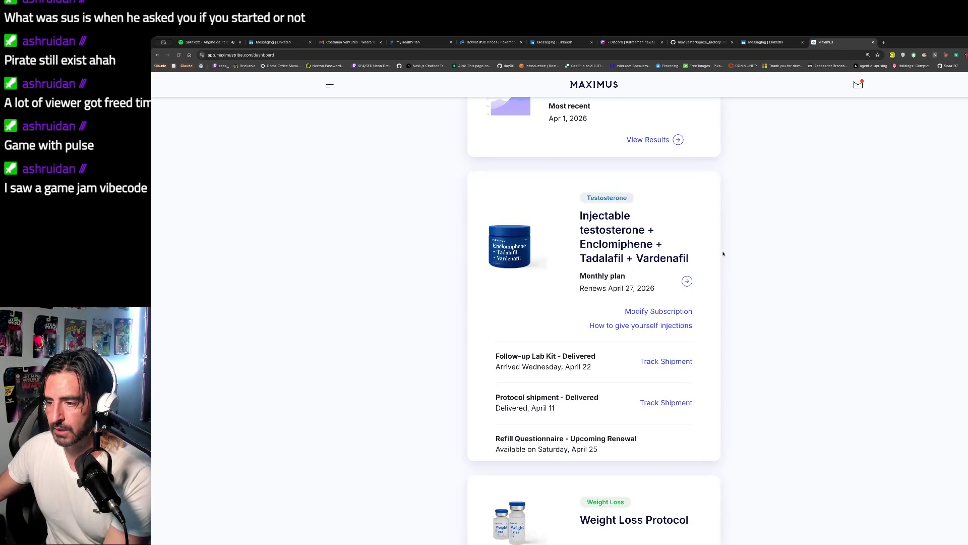
click(682, 280)
scroll(595, 289, down, 2)
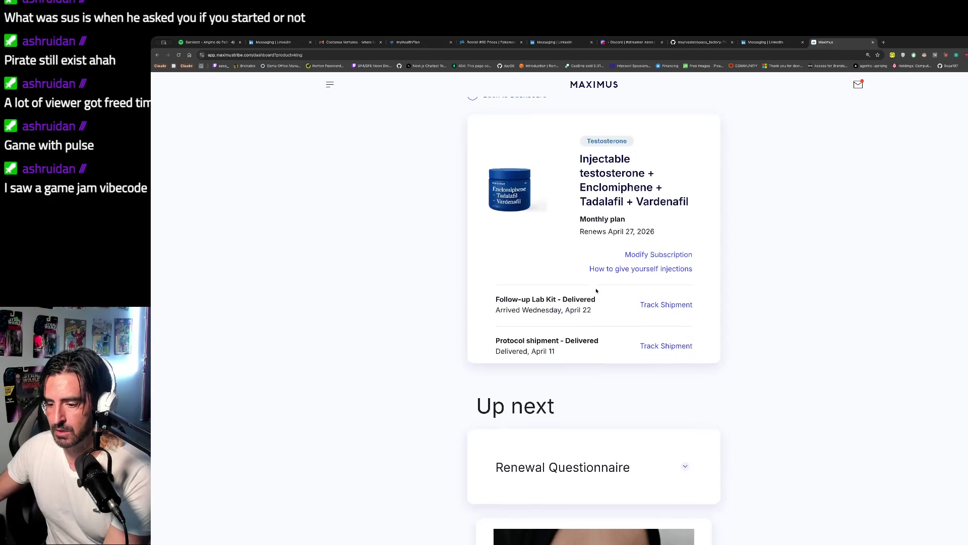
Check the Building Blocks add-on in Modify Subscription at 250% zoom, then close Maximus
click(648, 248)
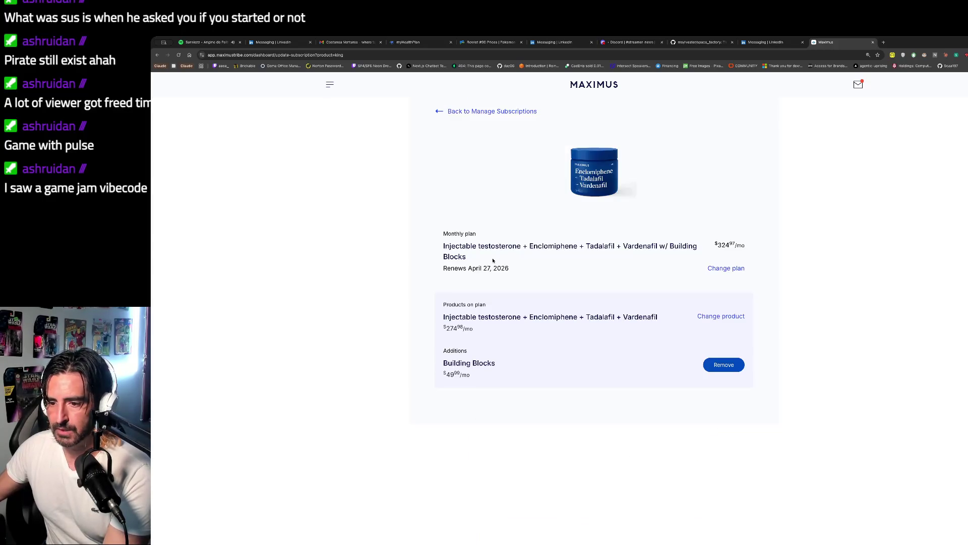
drag(446, 350, 449, 375)
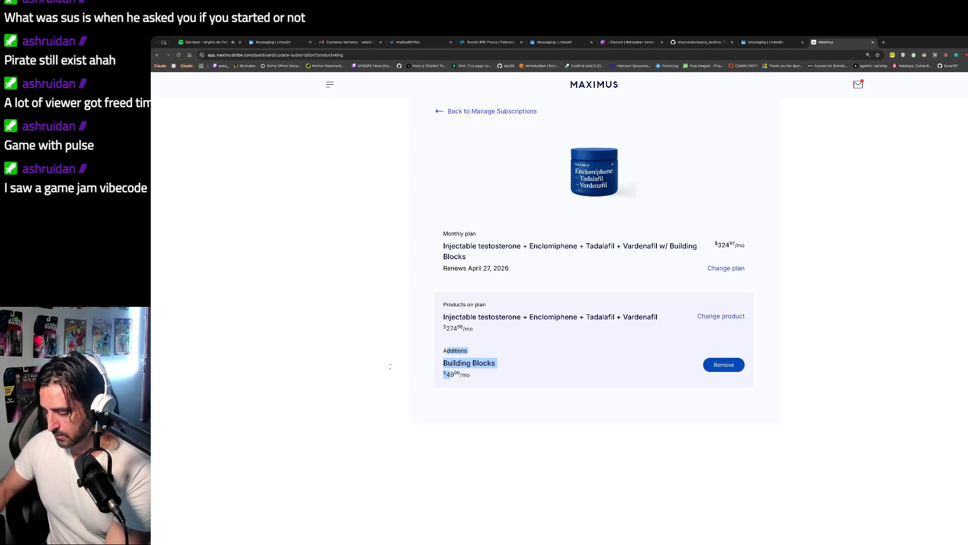
key(super+plus)
key(super+plus)
key(super+plus)
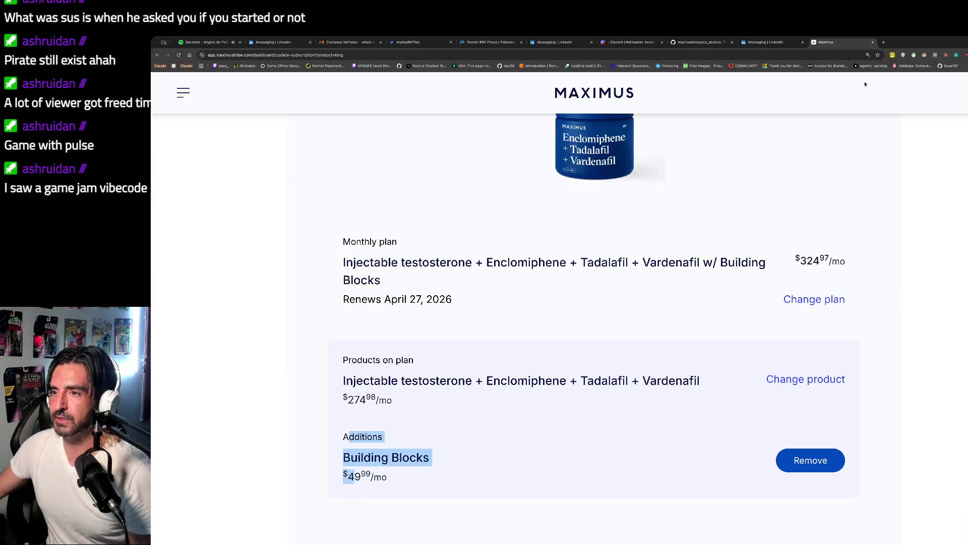
click(873, 42)
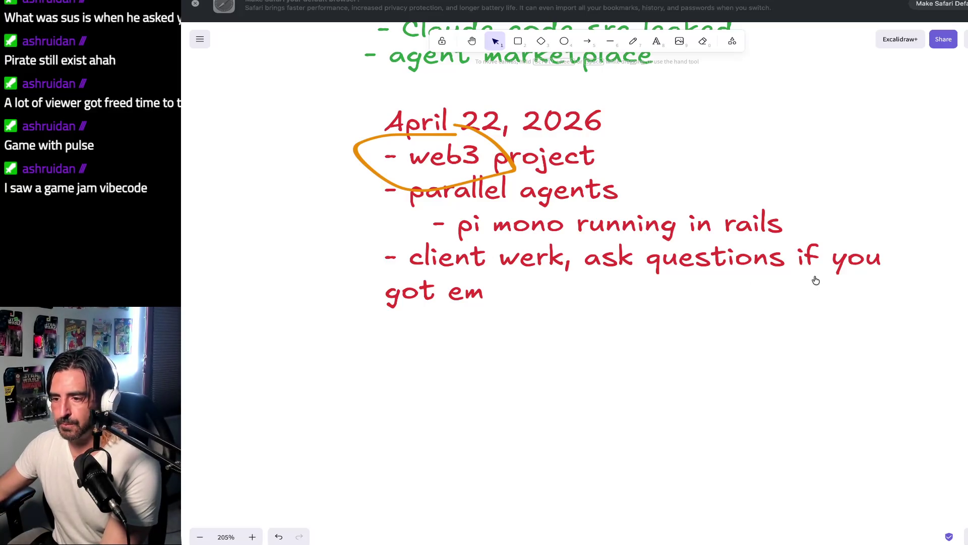
Draw an orange freehand plus beside 'got em', undoing a stray first stroke
click(642, 45)
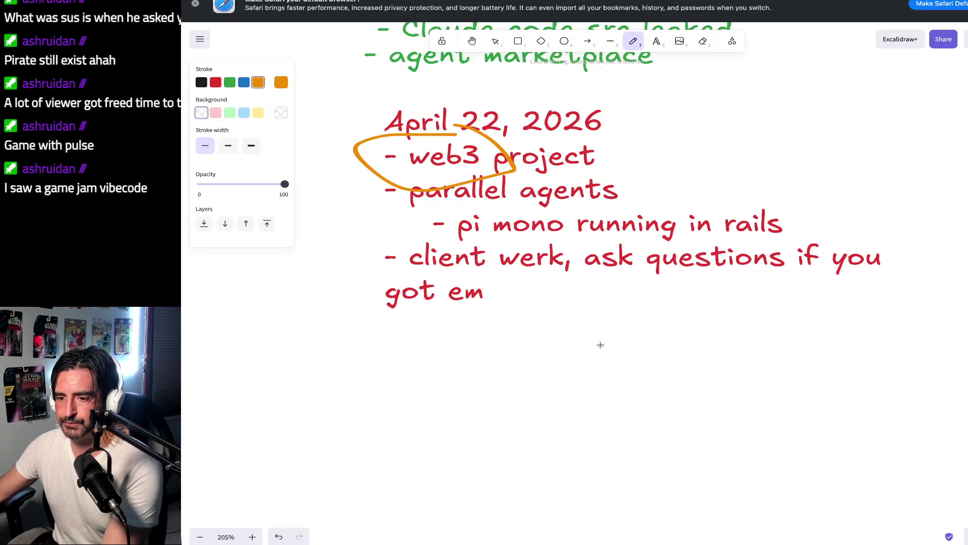
mouse_move(536, 295)
mouse_down()
mouse_move(519, 302)
mouse_move(533, 295)
mouse_move(533, 313)
mouse_move(535, 300)
mouse_move(562, 293)
mouse_move(573, 336)
mouse_up()
key(super+z)
key(super+z)
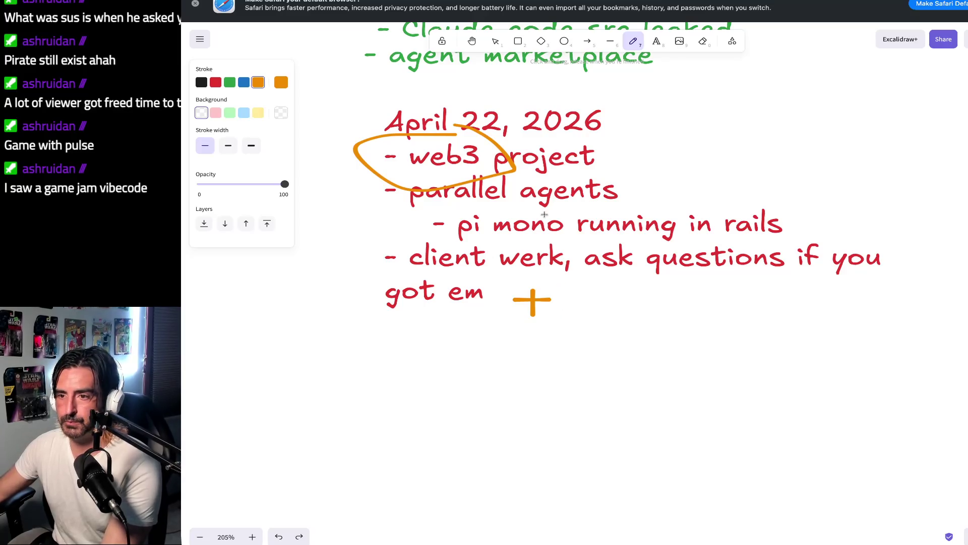
drag(572, 290, 570, 322)
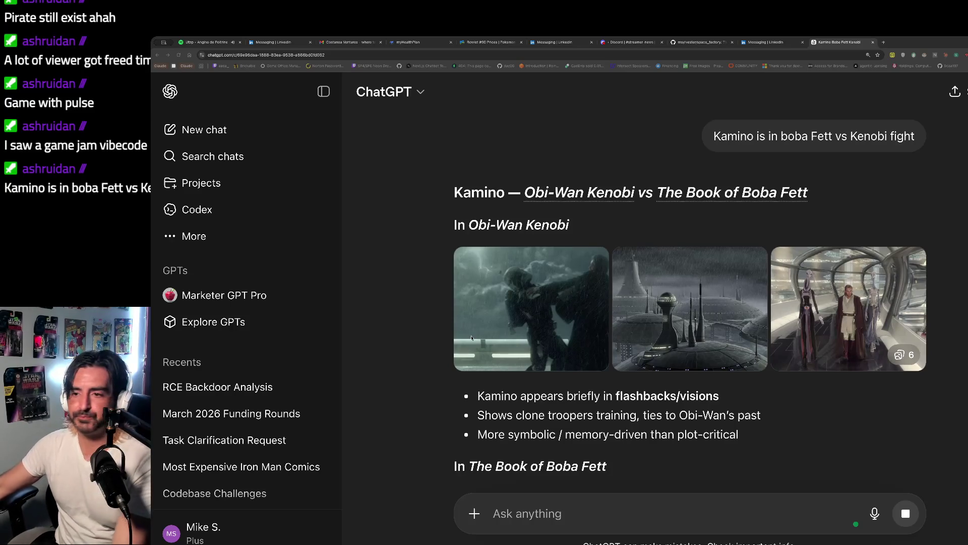
Read through the Kamino answer, highlighting its heading and key passages
scroll(504, 262, down, 2)
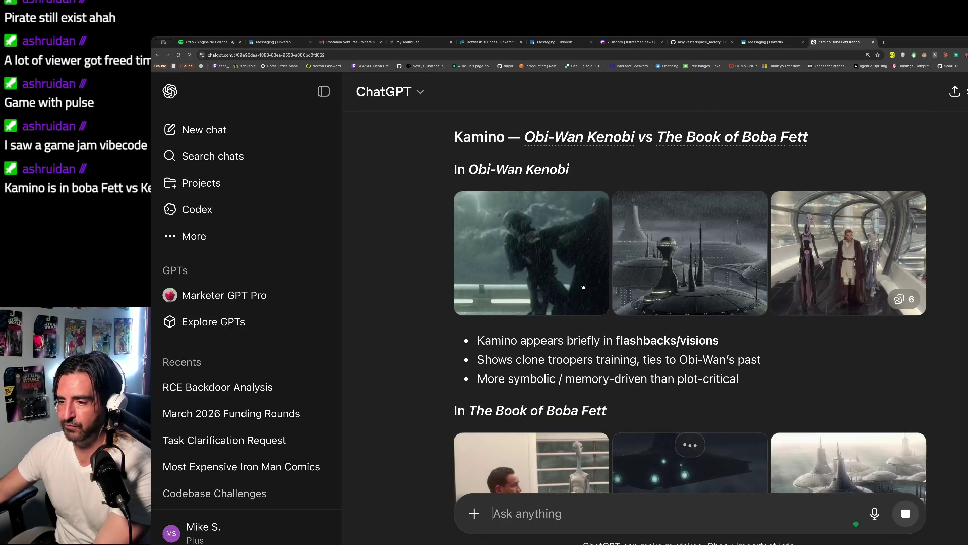
drag(523, 137, 515, 171)
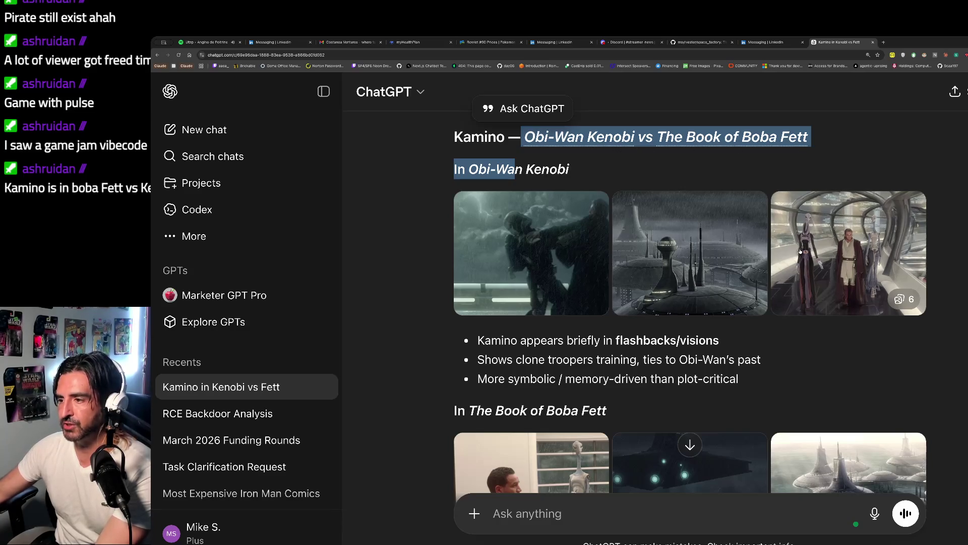
scroll(597, 276, down, 2)
mouse_move(478, 245)
mouse_down()
mouse_move(520, 245)
mouse_move(540, 275)
mouse_up()
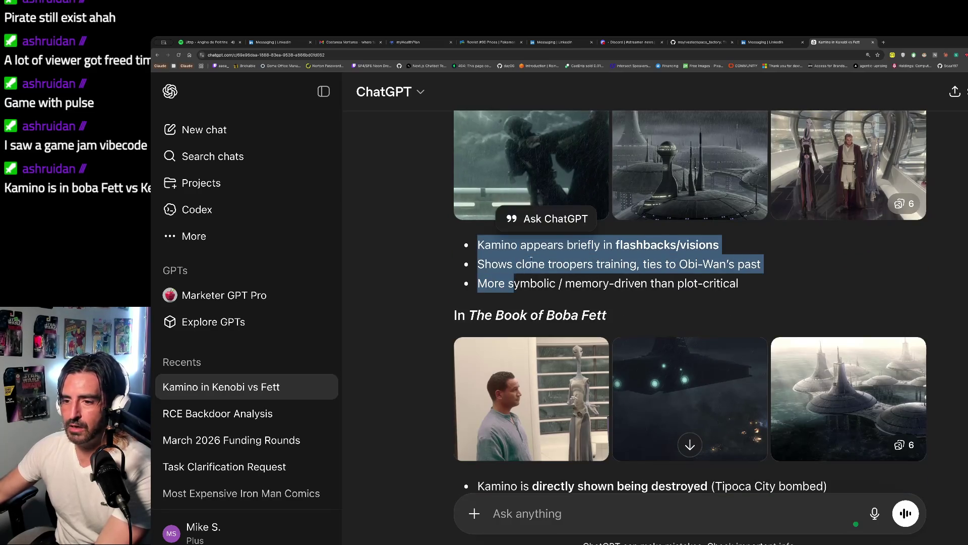
scroll(531, 260, down, 2)
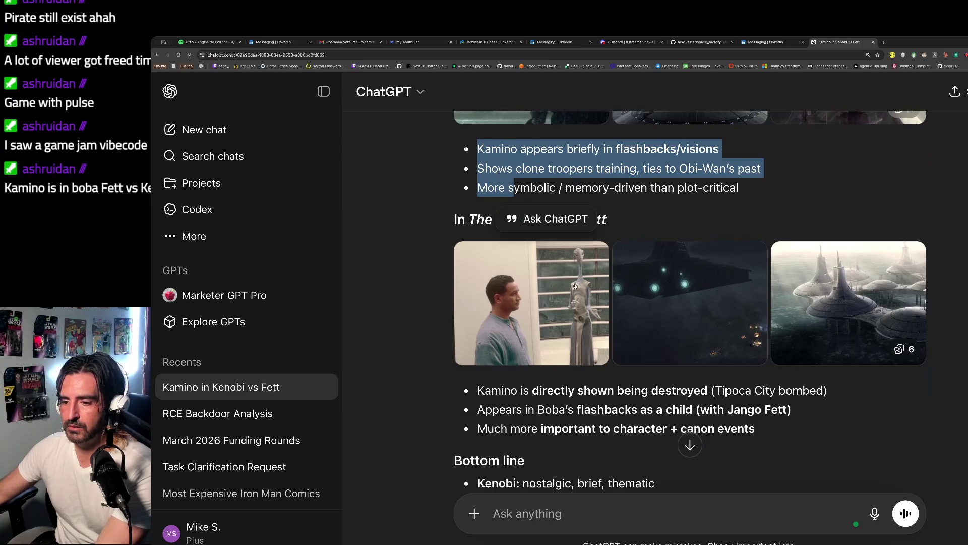
scroll(575, 286, down, 2)
drag(510, 312, 519, 358)
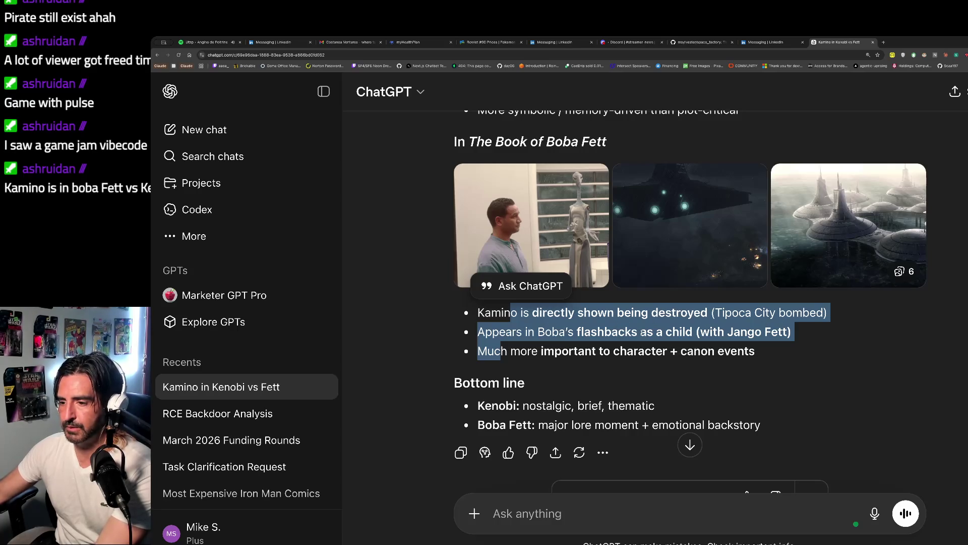
scroll(630, 353, down, 1)
drag(523, 387, 524, 405)
scroll(525, 405, up, 4)
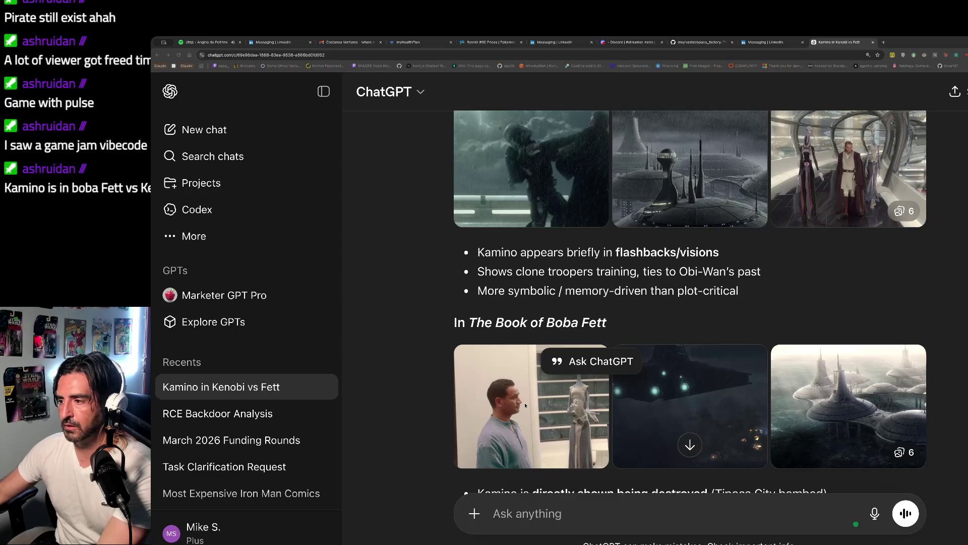
scroll(525, 405, up, 2)
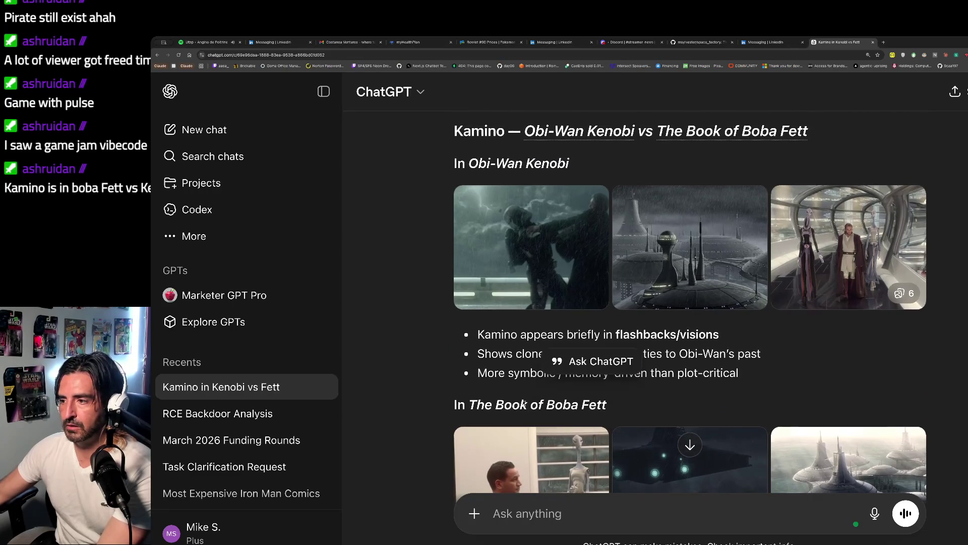
scroll(524, 404, up, 1)
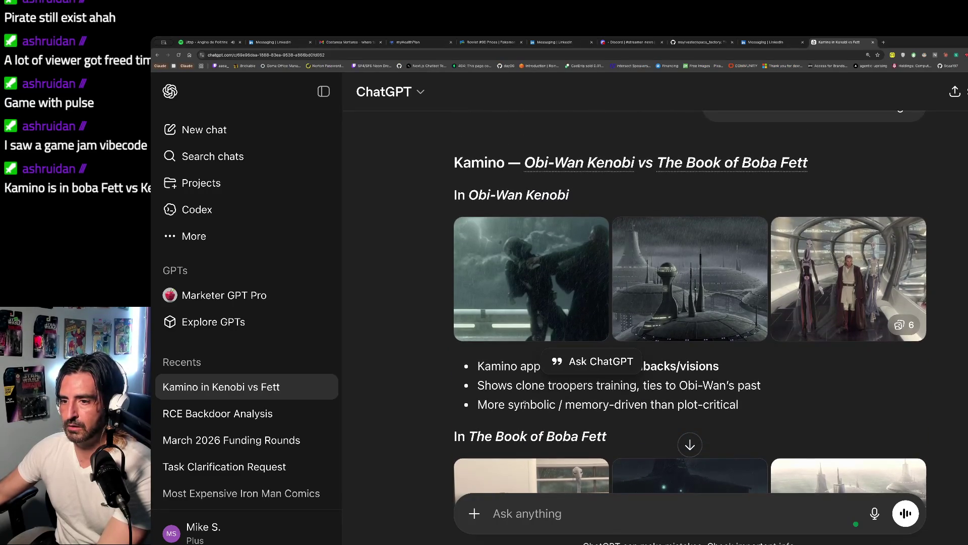
Load the pasted YouTube URL for OpenAI's 'Intro to Agent Builder' video in this tab
key(ctrl+l)
key(ctrl+v)
key(Return)
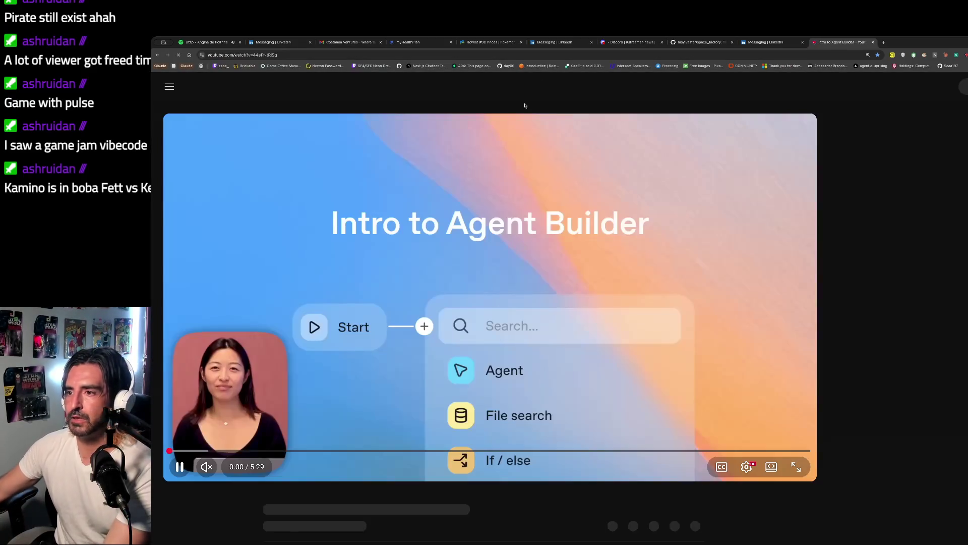
click(532, 83)
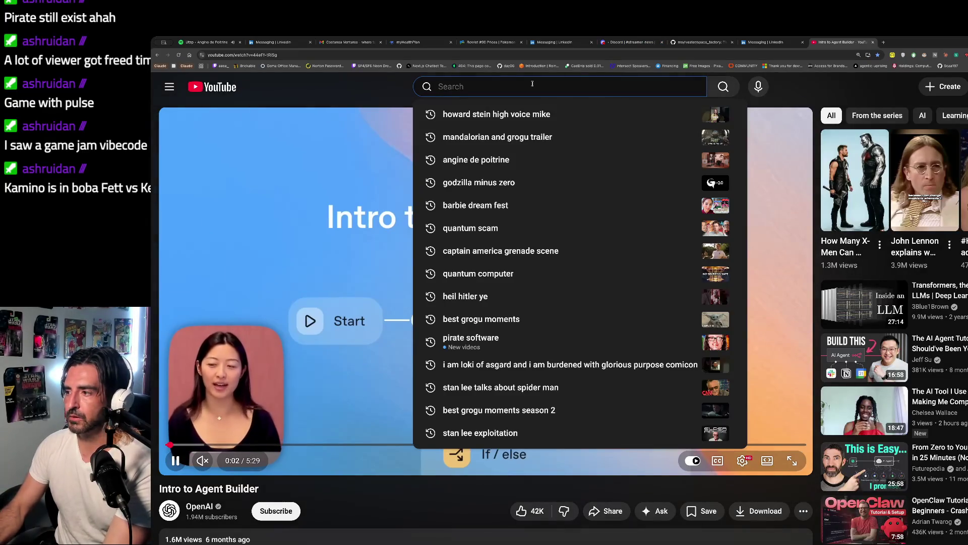
Search YouTube for 'obi won vs boba fight' and open 'Jango Fett vs. Obi-Wan Kenobi HD'
text(kam)
key(BackSpace)
key(BackSpace)
key(BackSpace)
text(obi won)
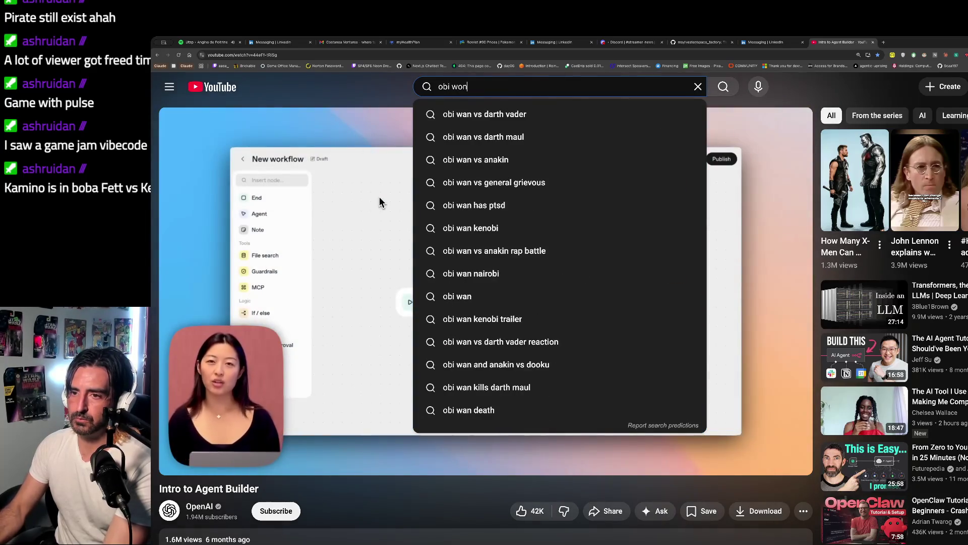
text( vs )
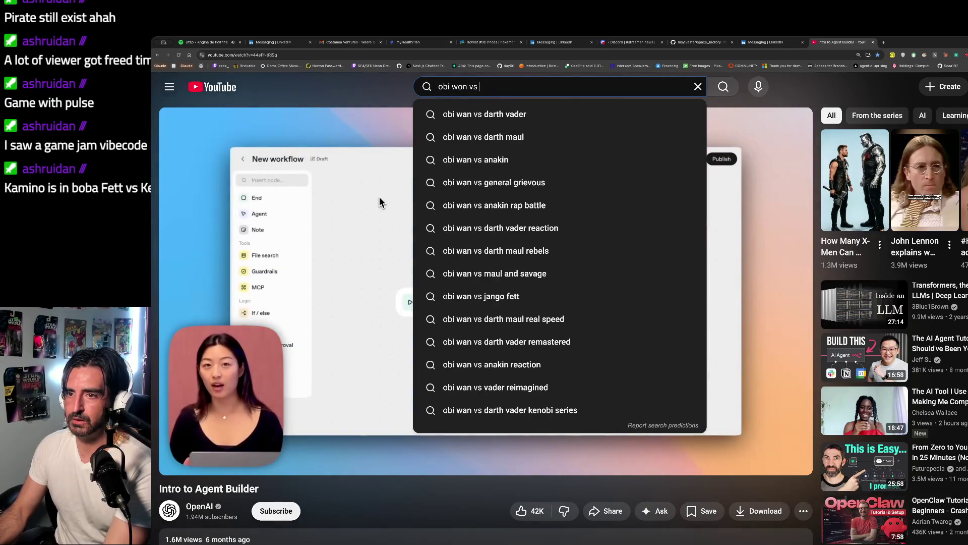
text(boba fight)
key(Return)
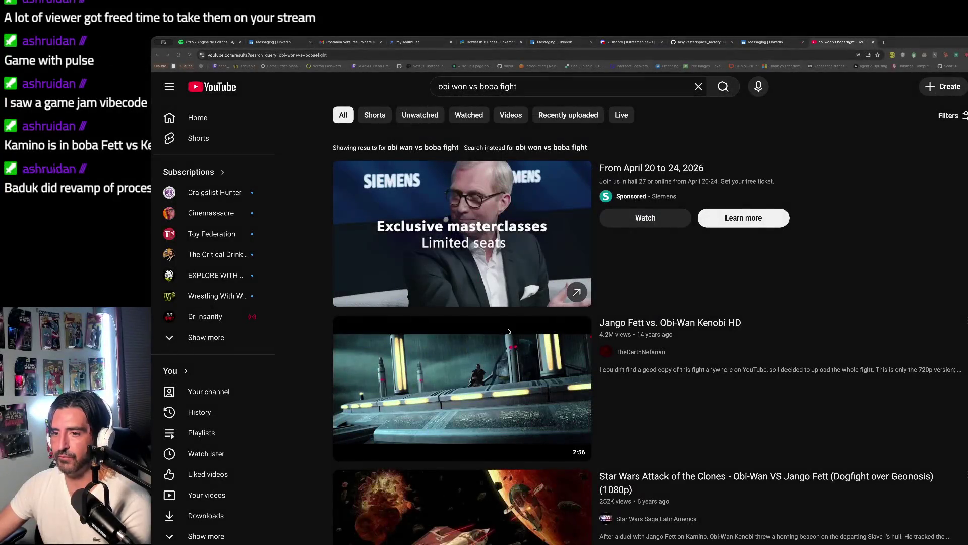
scroll(508, 331, down, 3)
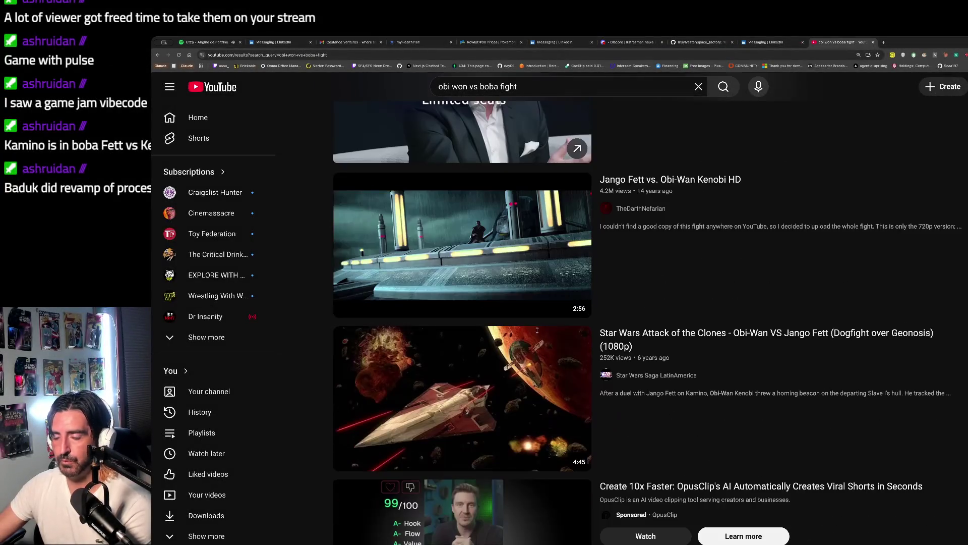
click(428, 309)
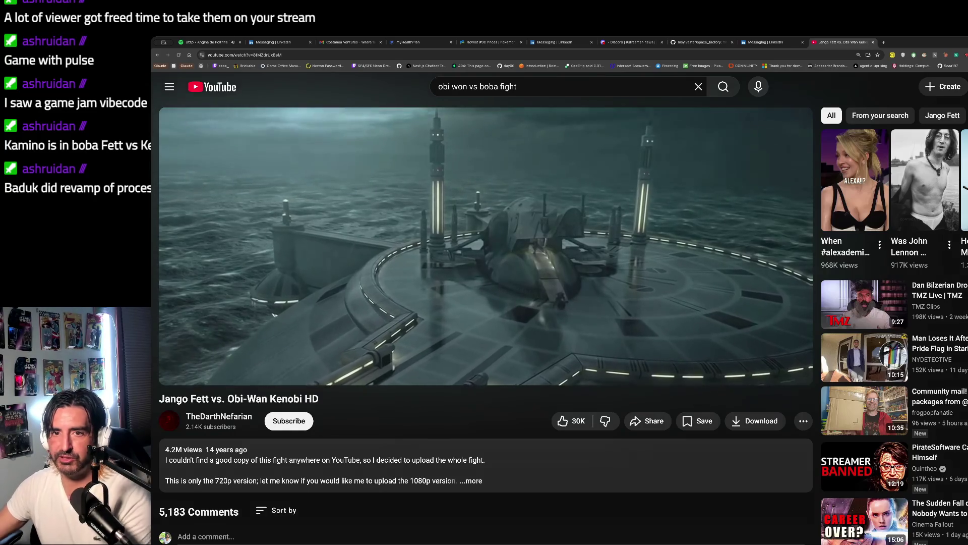
Glance at the Spotify Vol.II tab, then return and unmute the Jango Fett video
click(207, 42)
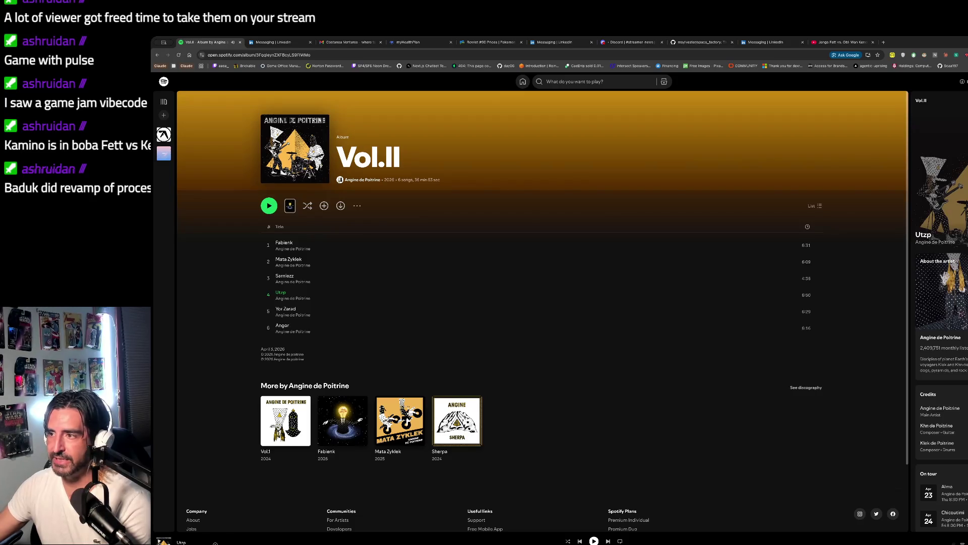
click(857, 42)
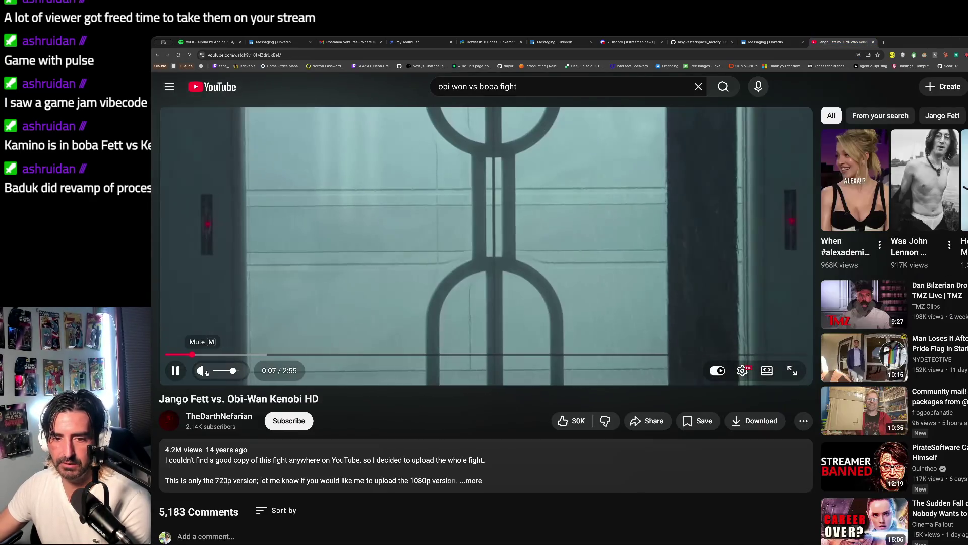
click(204, 371)
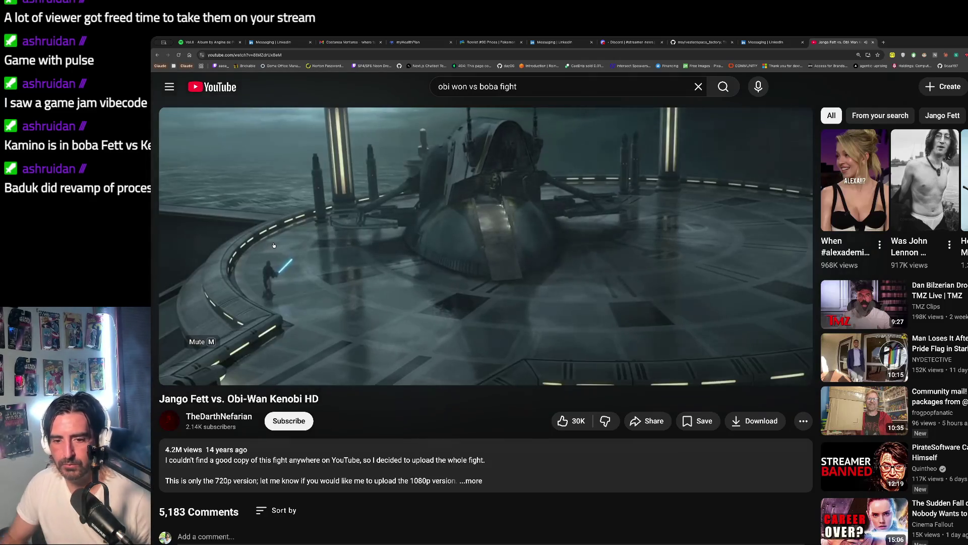
Expand the description (4,282,723 views, Dec 6, 2011), then go back to the results
scroll(496, 351, down, 2)
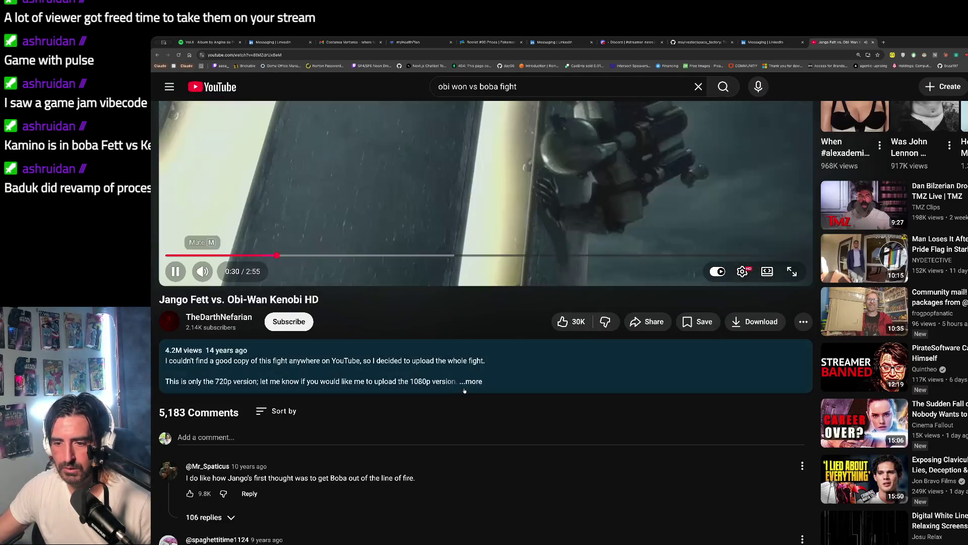
click(465, 389)
scroll(255, 399, up, 2)
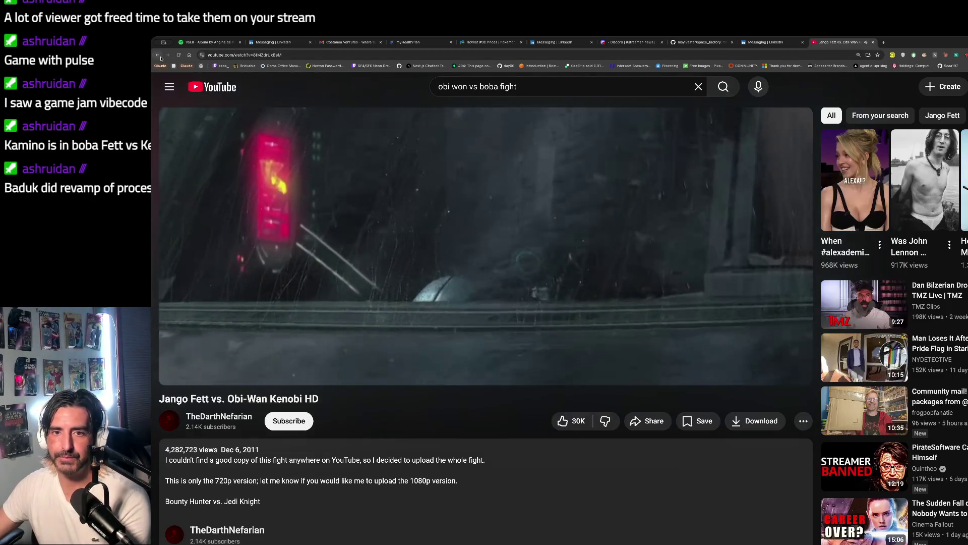
click(157, 54)
Scroll the 'obi won vs boba fight' results and start a new search with 'boba fett'
scroll(549, 235, down, 2)
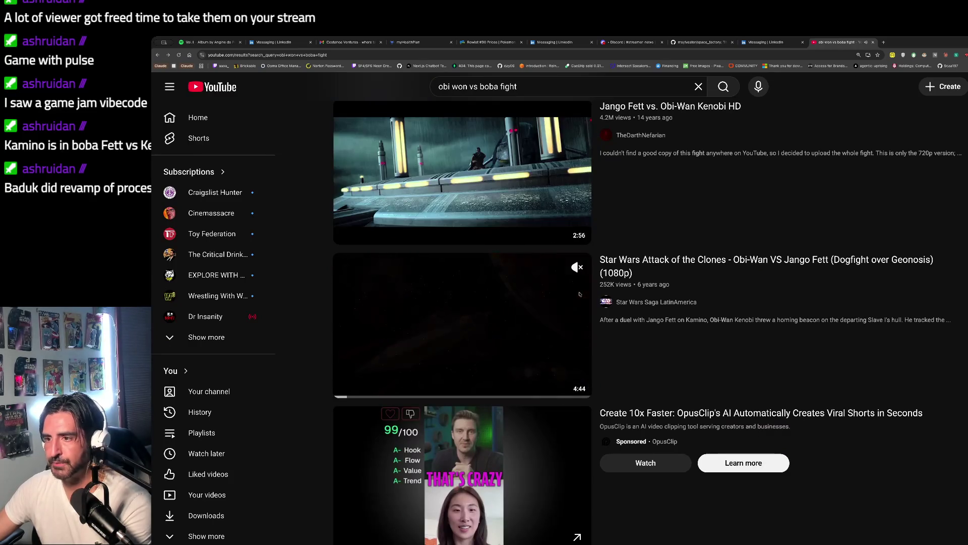
scroll(593, 304, down, 7)
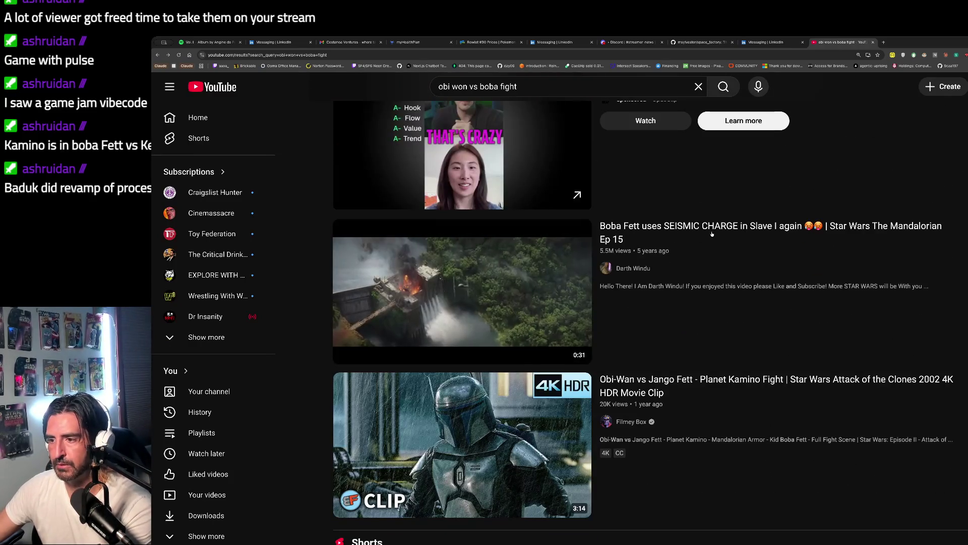
scroll(491, 254, down, 2)
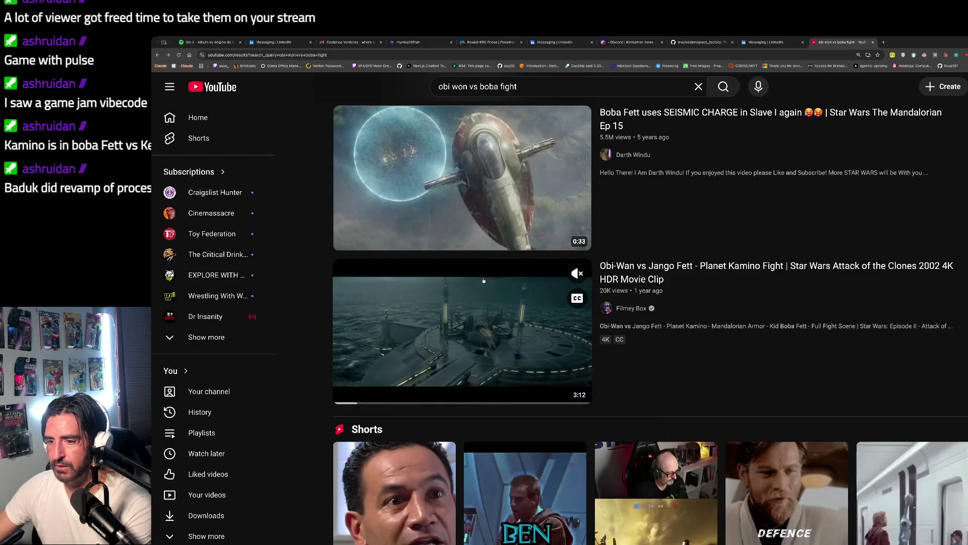
scroll(697, 288, down, 11)
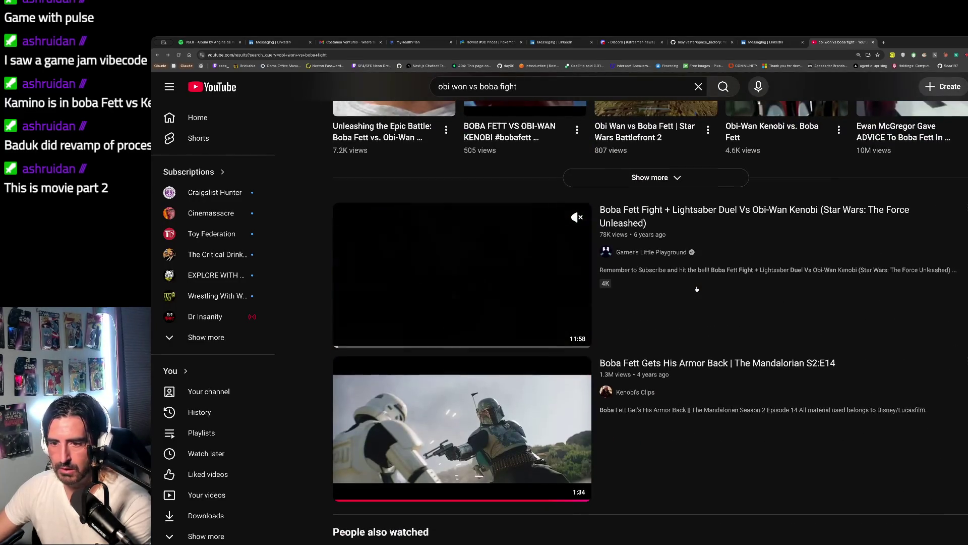
scroll(697, 289, down, 2)
scroll(697, 288, down, 6)
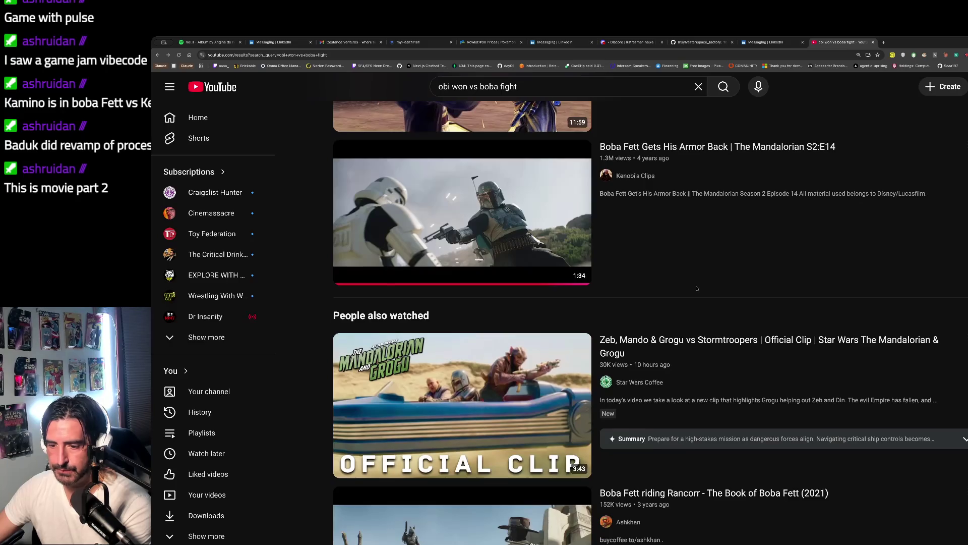
scroll(696, 289, up, 15)
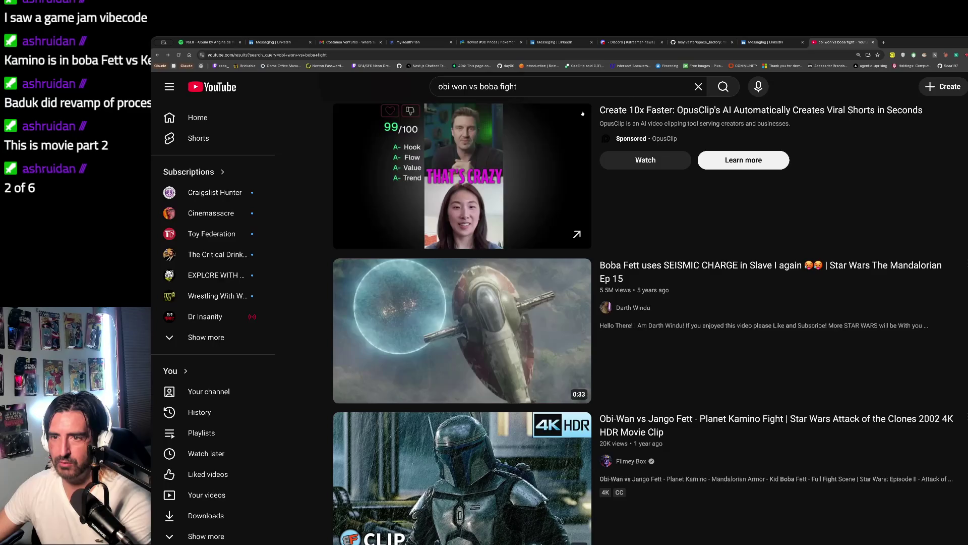
key(slash)
text(boba fett a)
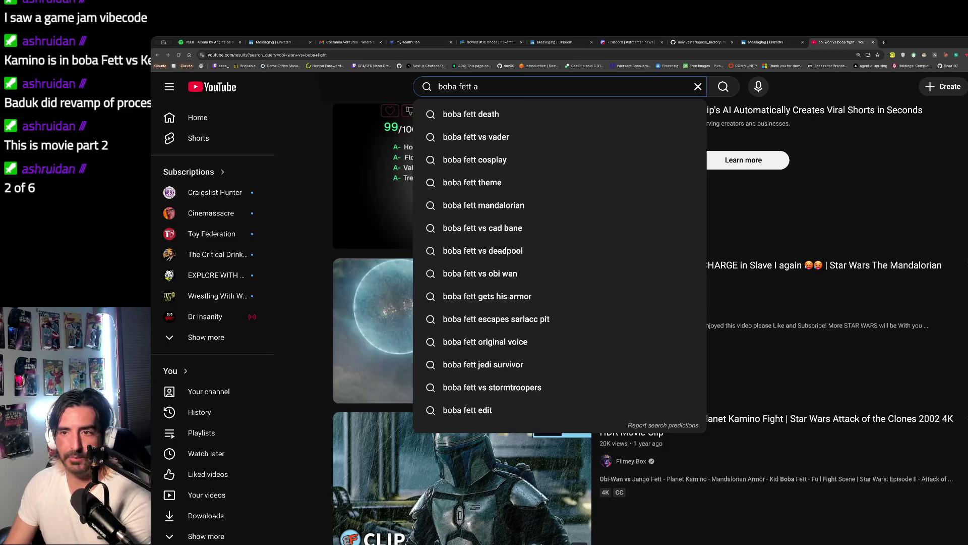
Search 'boba fett appears in the mandalorian' and play 'Boba Fett Gets His Armor Back | The Mandalorian S2:E14'
text(ppears in the mandalorian)
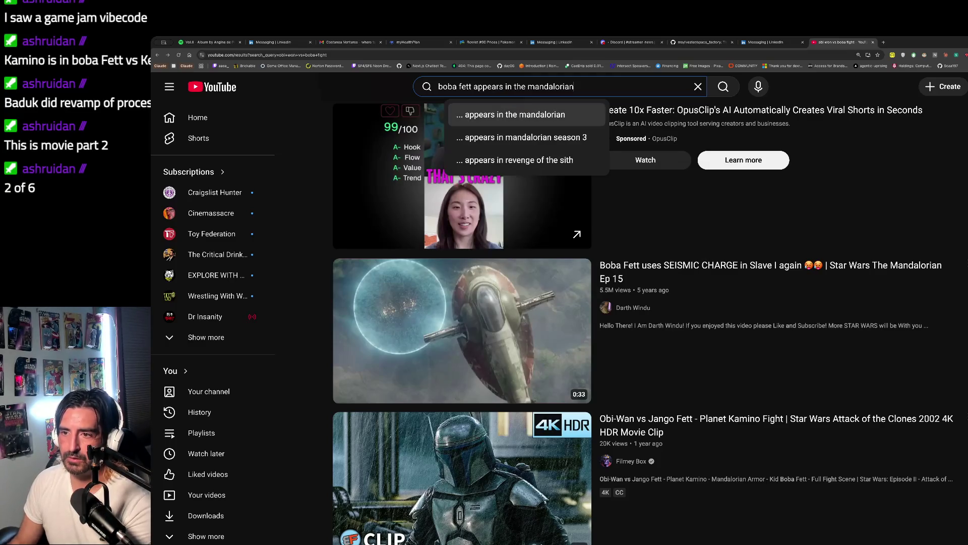
key(Return)
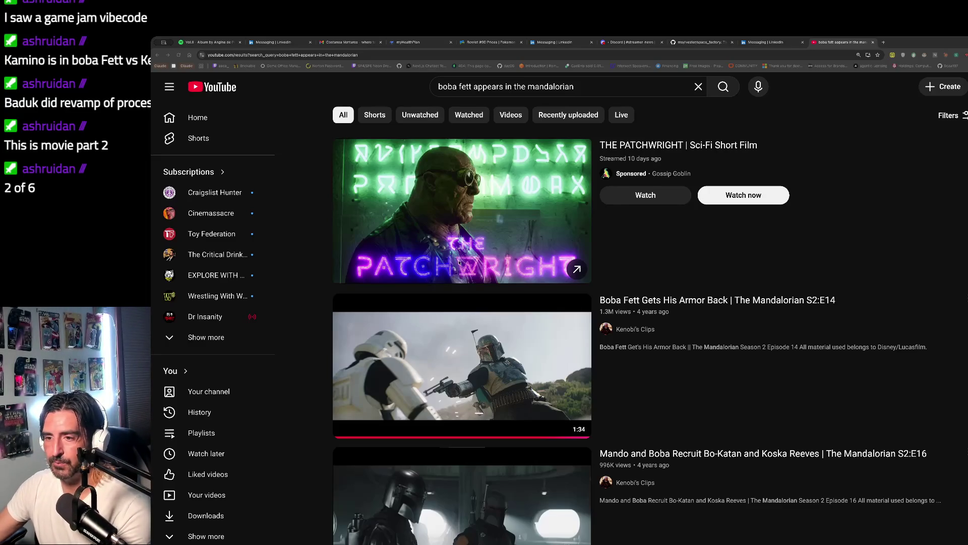
click(476, 362)
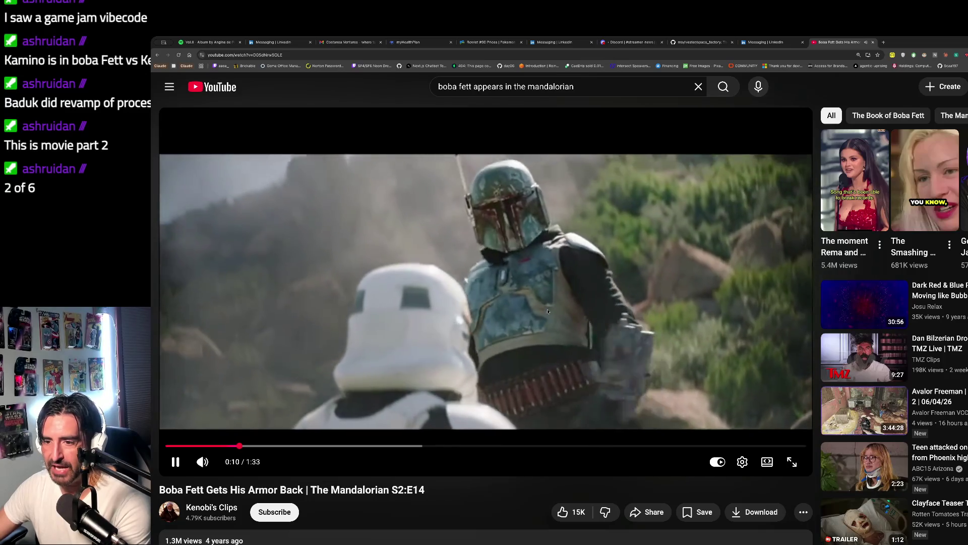
Pause and resume the Boba Fett clip at 0:10, 0:19 and 0:24, leaving it paused on the dust shot
click(568, 332)
click(564, 305)
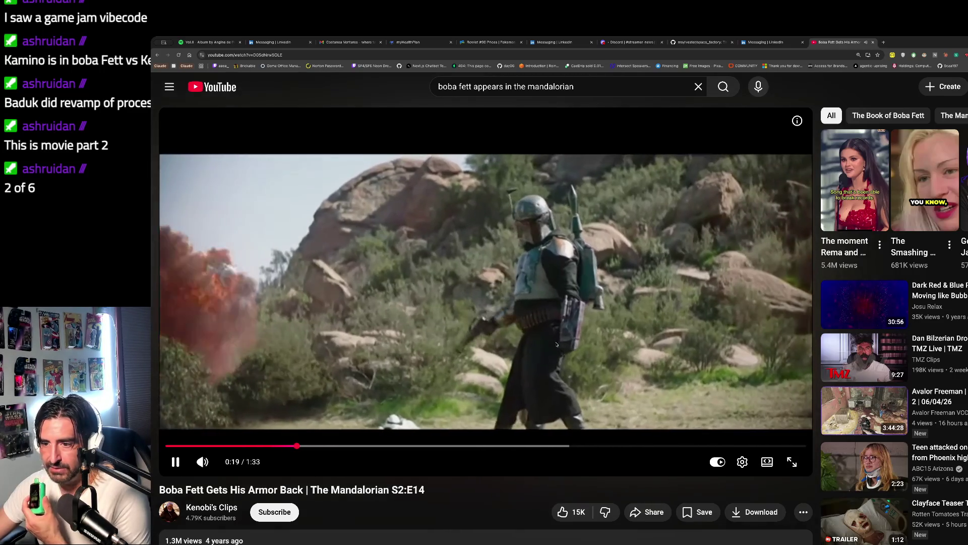
click(566, 347)
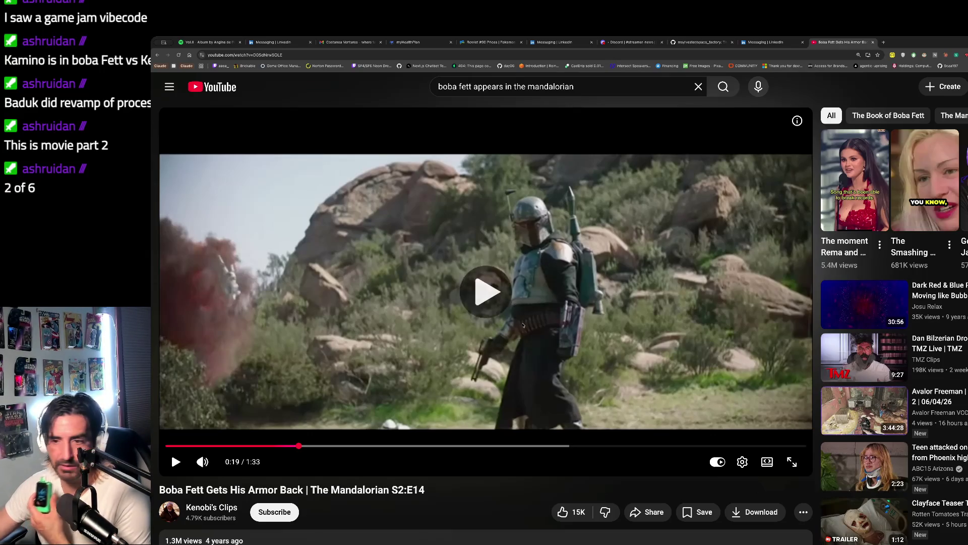
click(523, 325)
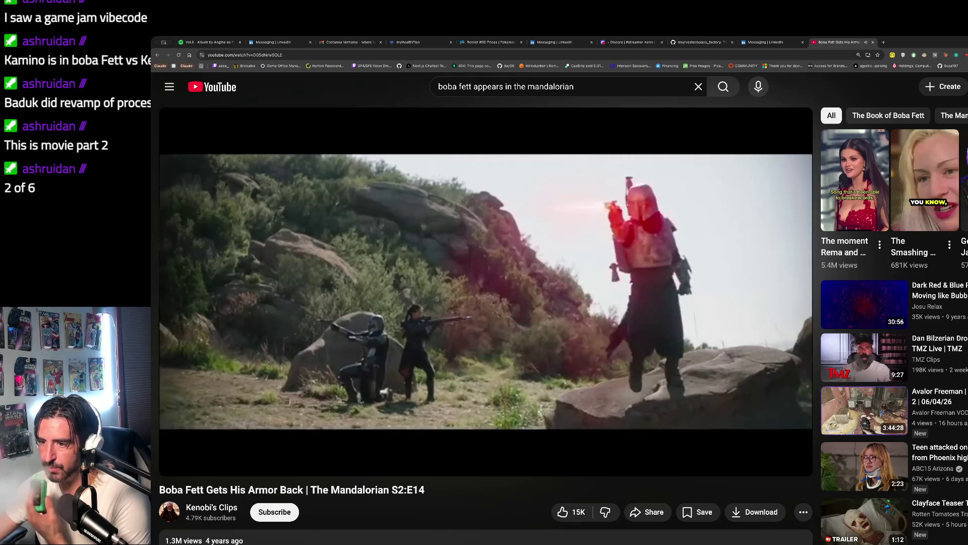
click(568, 360)
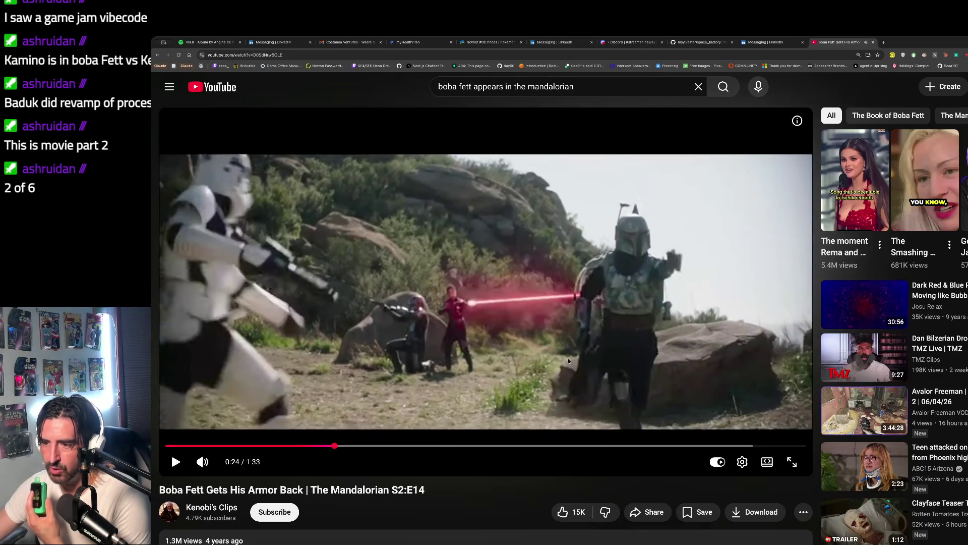
click(568, 360)
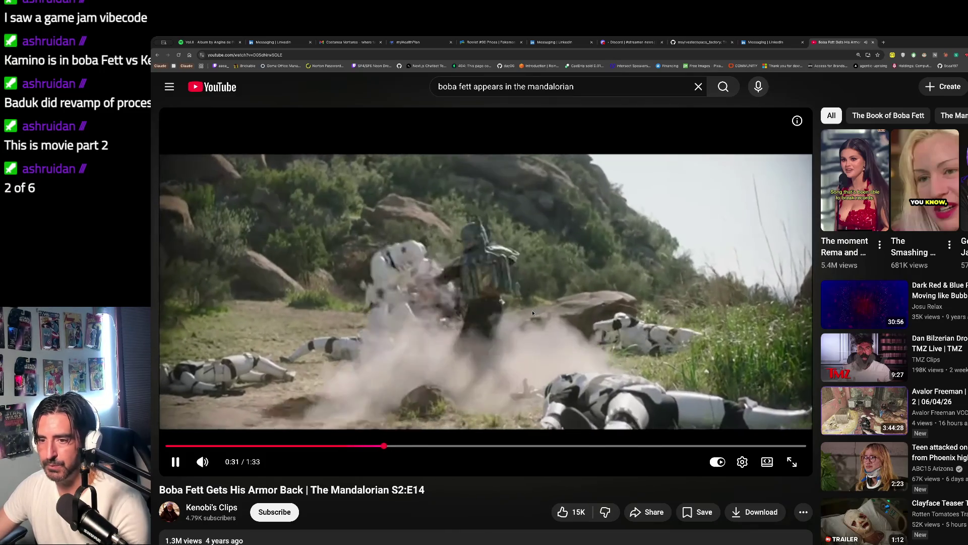
click(560, 360)
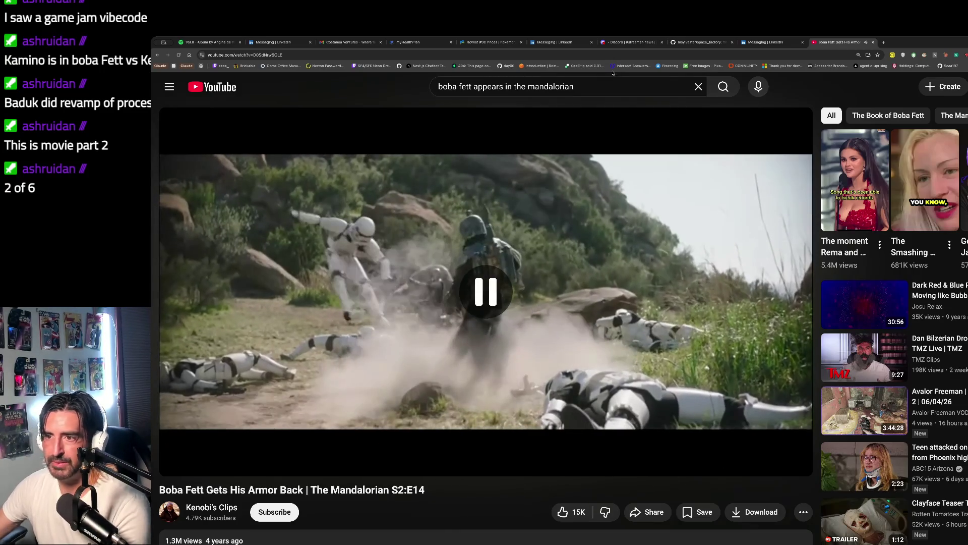
click(594, 85)
Search YouTube for 'mandalorian and grogu trailer' and play The Mandalorian and Grogu Official Clip
triple_click(594, 86)
text(mandolori)
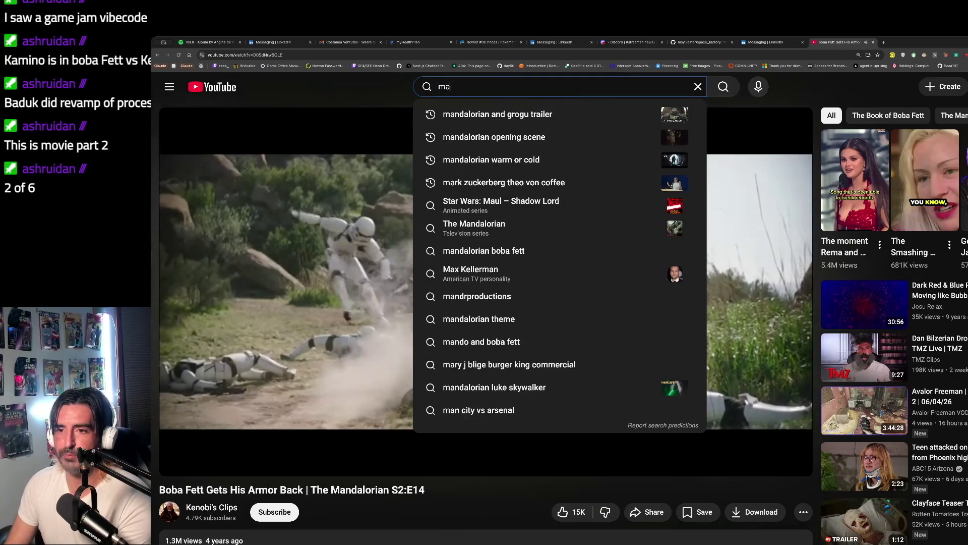
key(BackSpace)
key(BackSpace)
key(BackSpace)
text(rian)
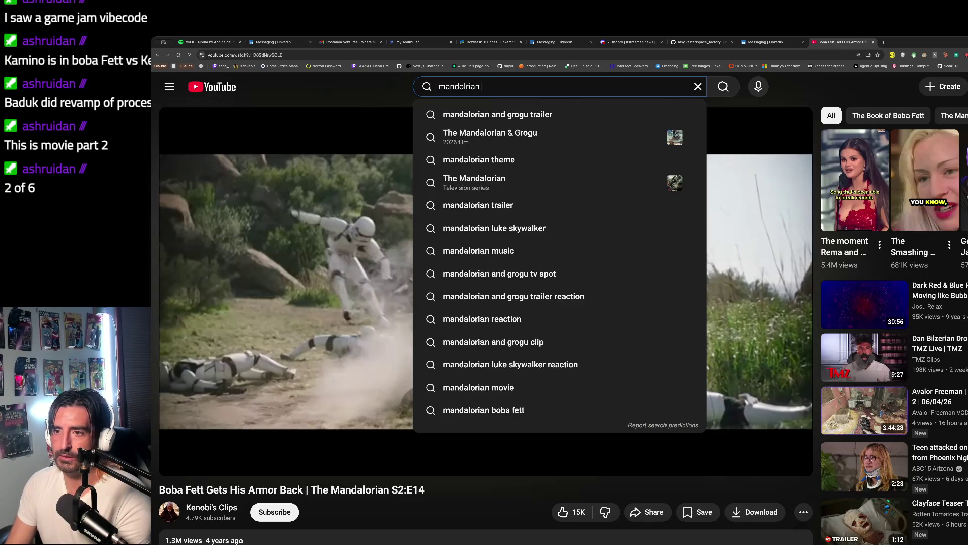
key(Down)
key(Return)
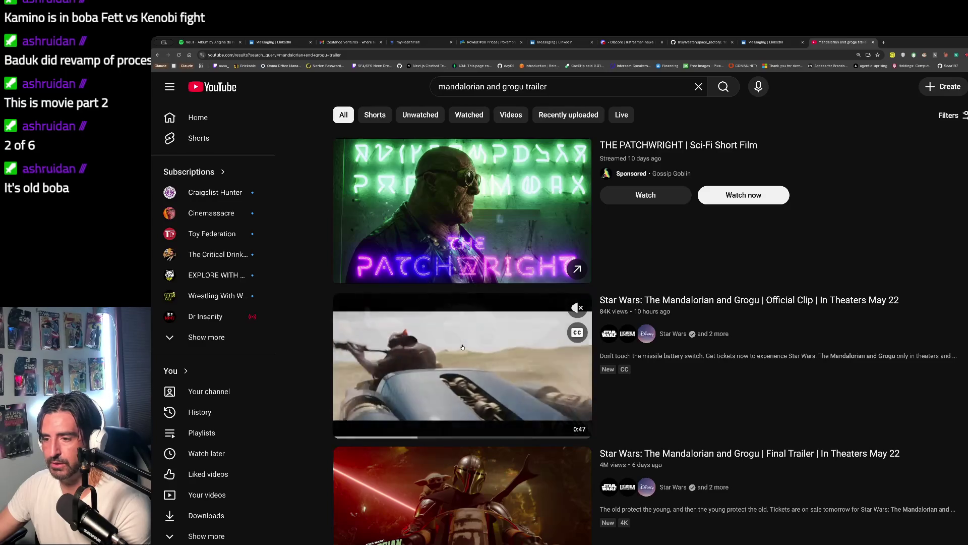
click(463, 347)
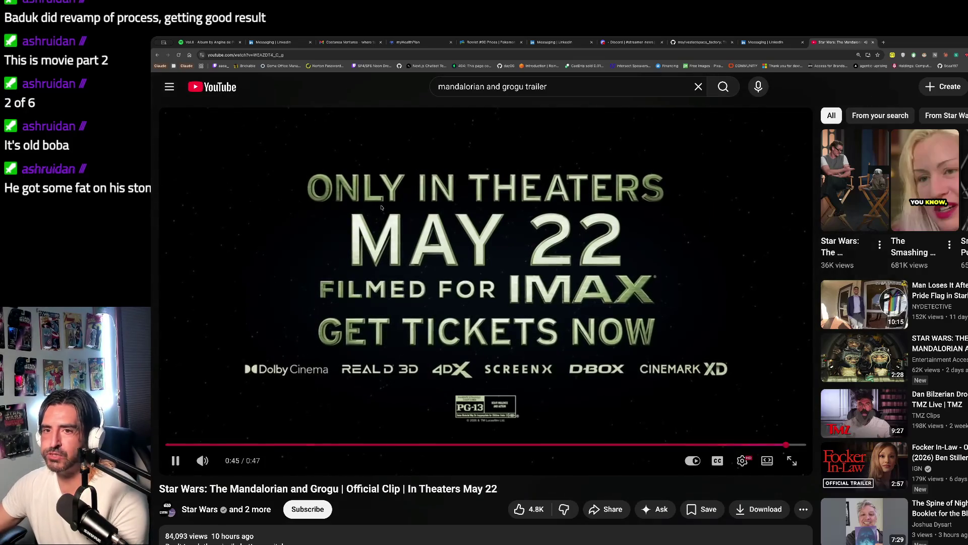
Search 'the mandalorian trailer', open the Final Trailer, and pause it at 0:27
triple_click(553, 93)
text(b)
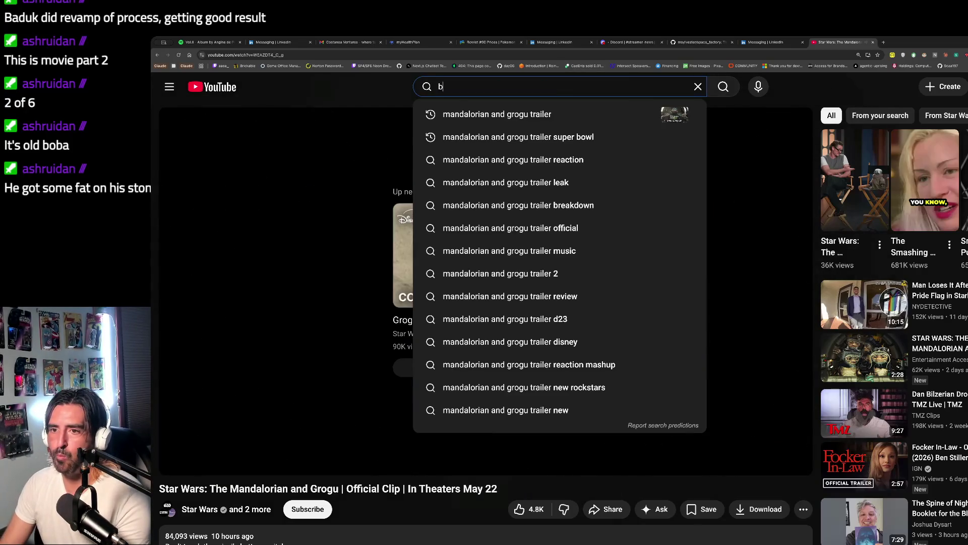
key(BackSpace)
text(the mand)
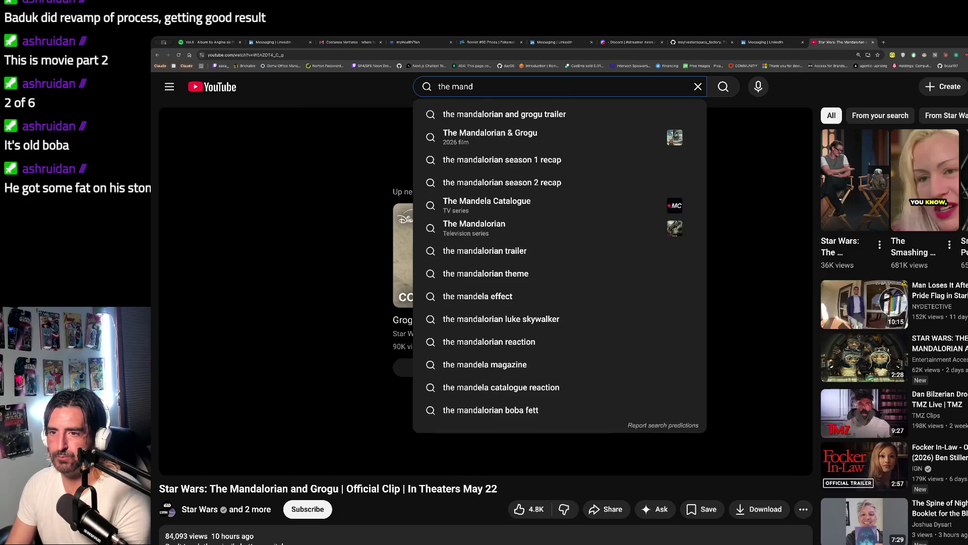
text(alorian trailer)
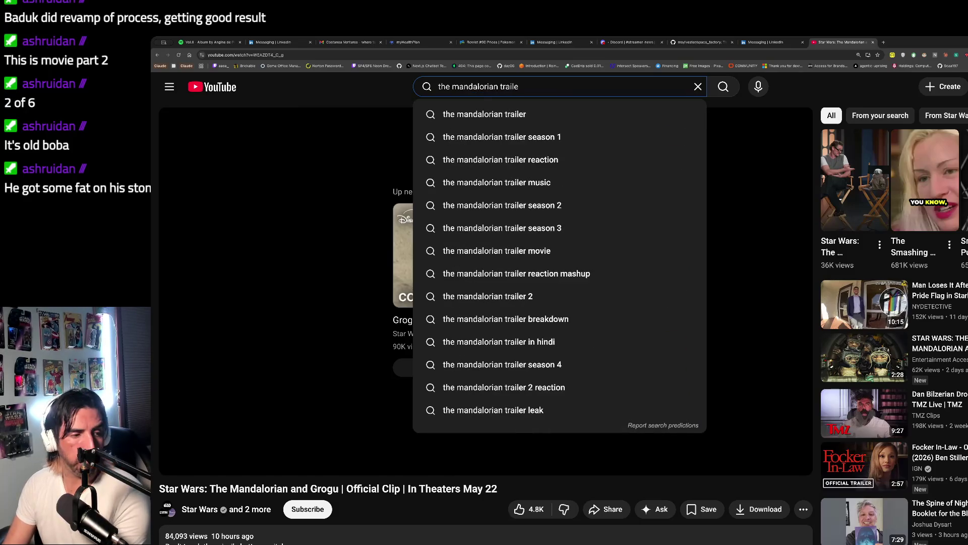
key(Return)
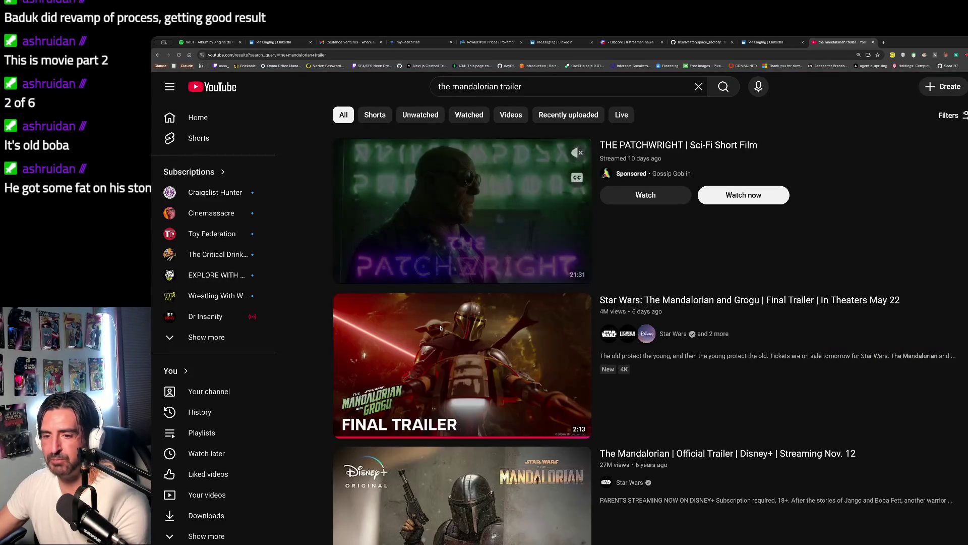
click(467, 348)
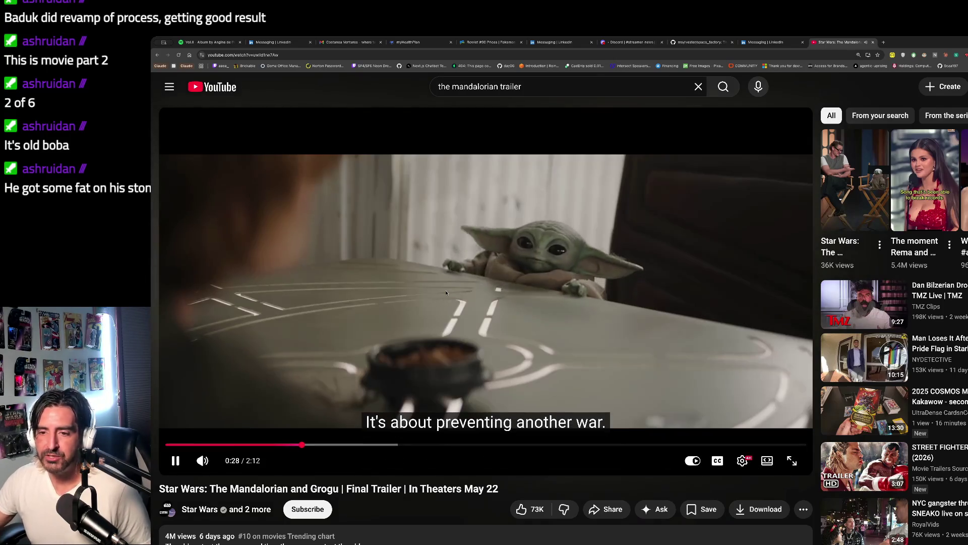
drag(302, 444, 297, 444)
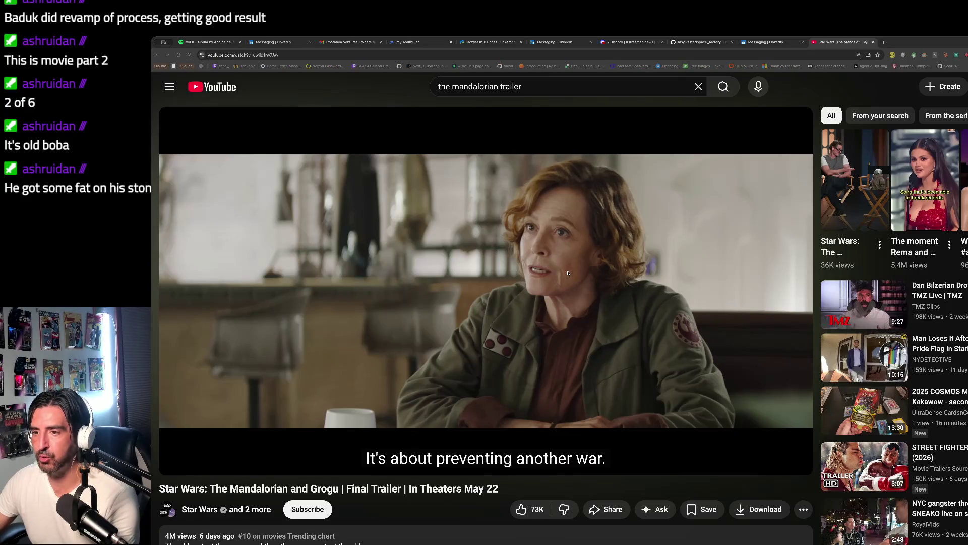
click(560, 258)
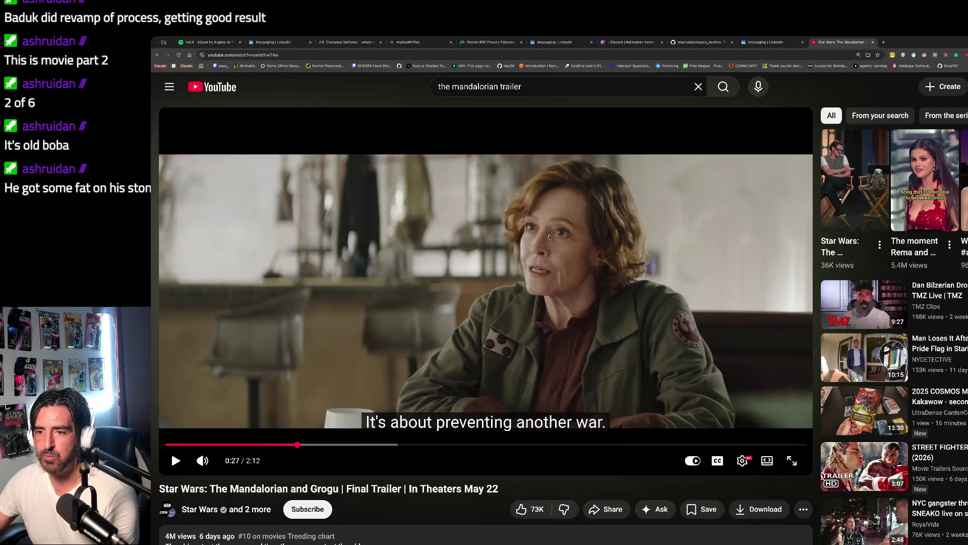
In a new tab, search images for 'signory weaver alien 3' and preview The Guardian's Alien 3 image
key(ctrl+t)
text(sig)
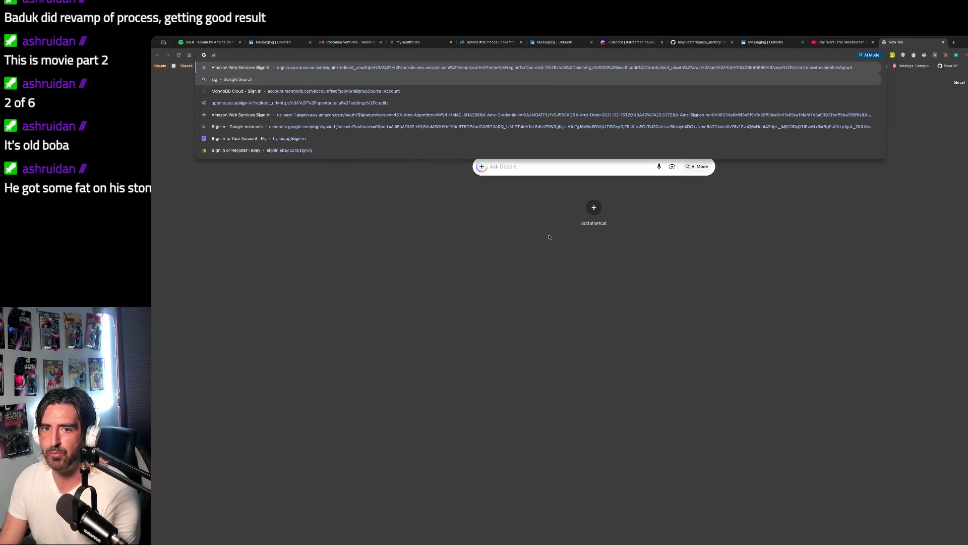
text(nory wea)
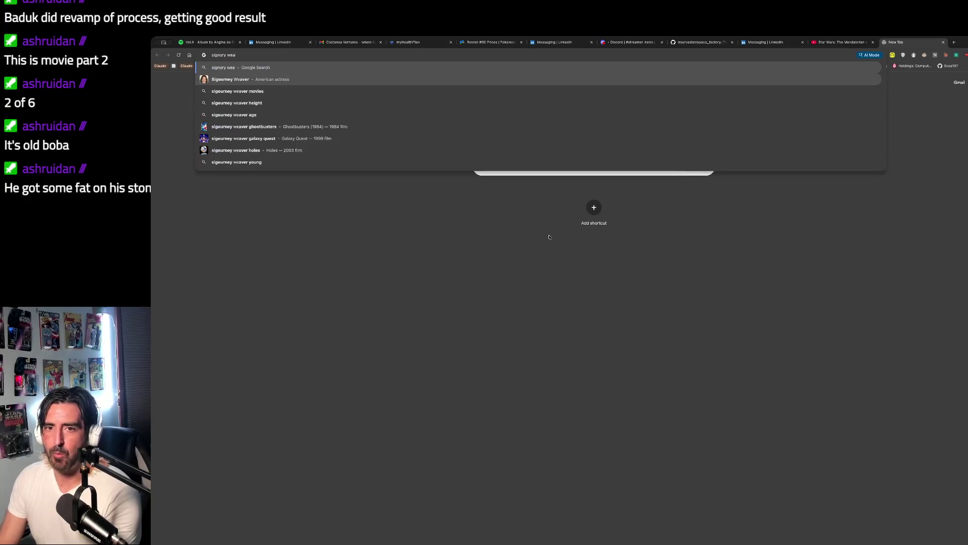
text(ver alien 3)
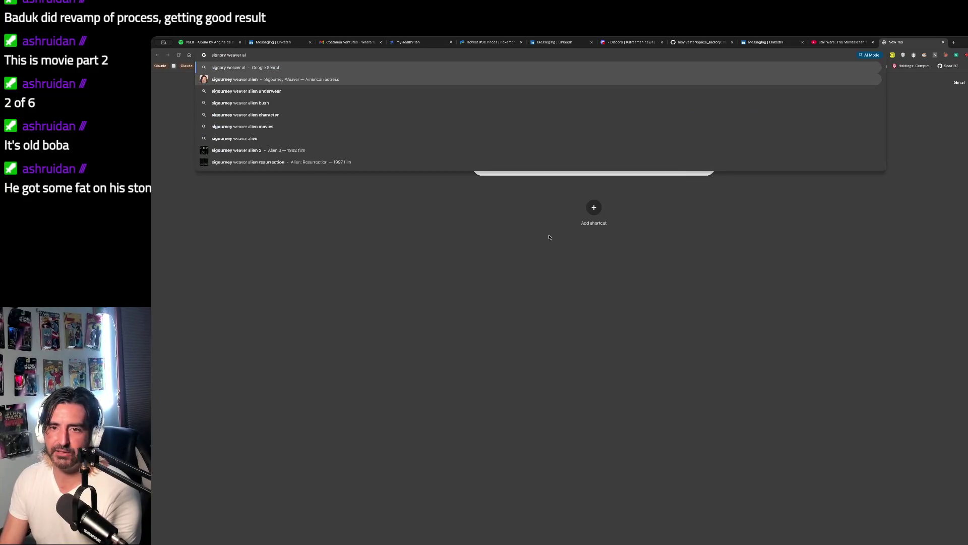
key(Return)
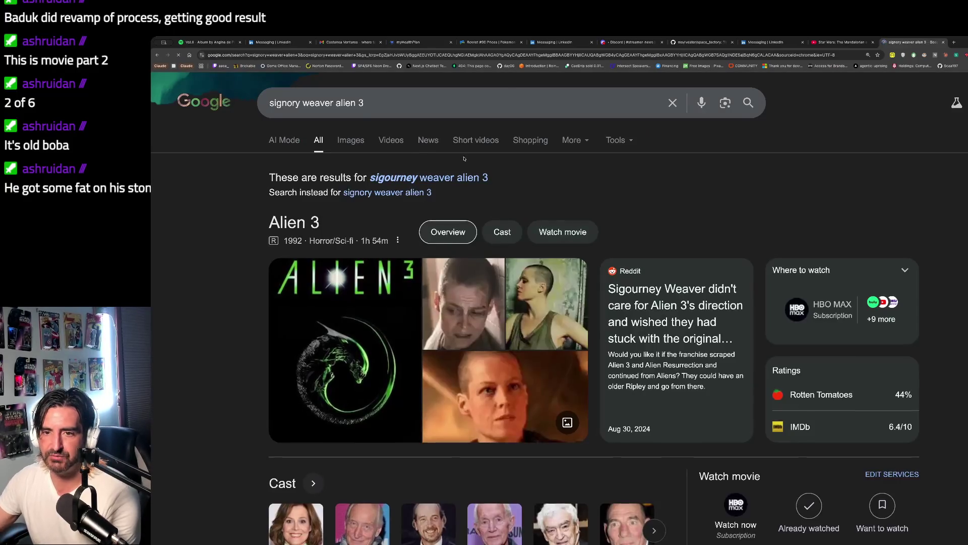
click(425, 196)
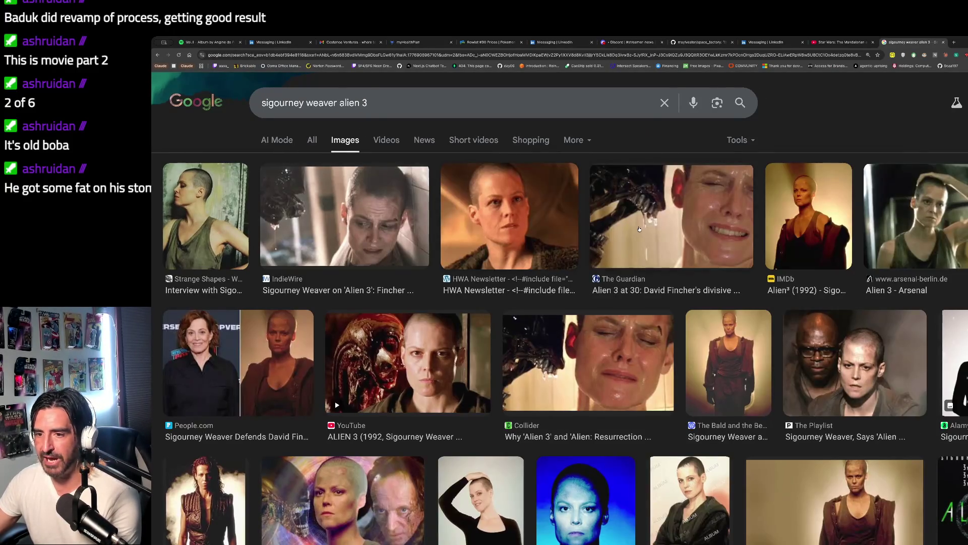
click(702, 230)
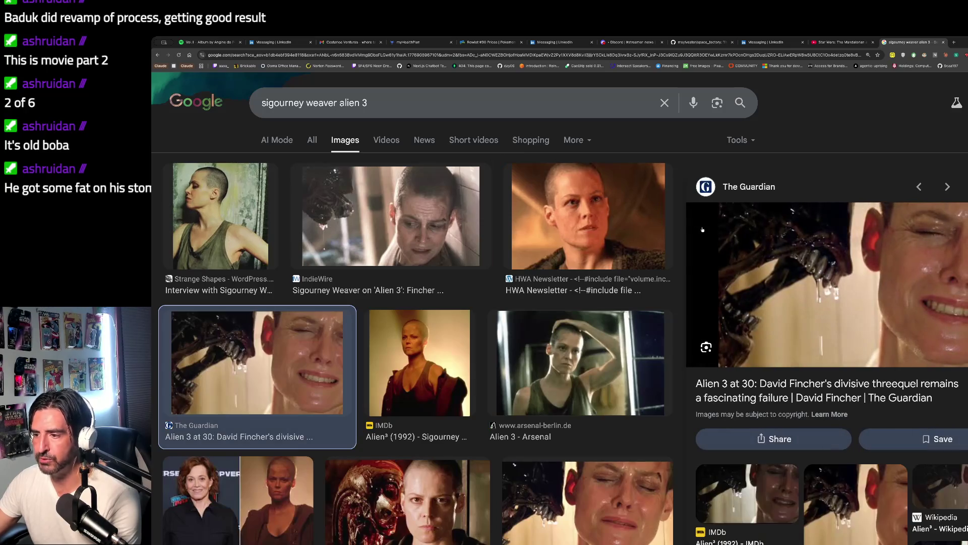
scroll(606, 310, down, 7)
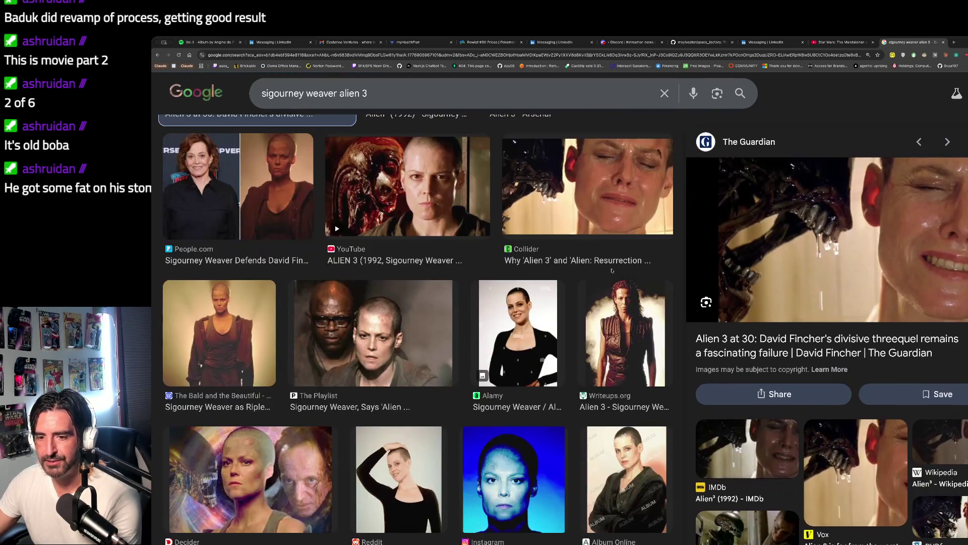
scroll(612, 271, up, 7)
text(/)
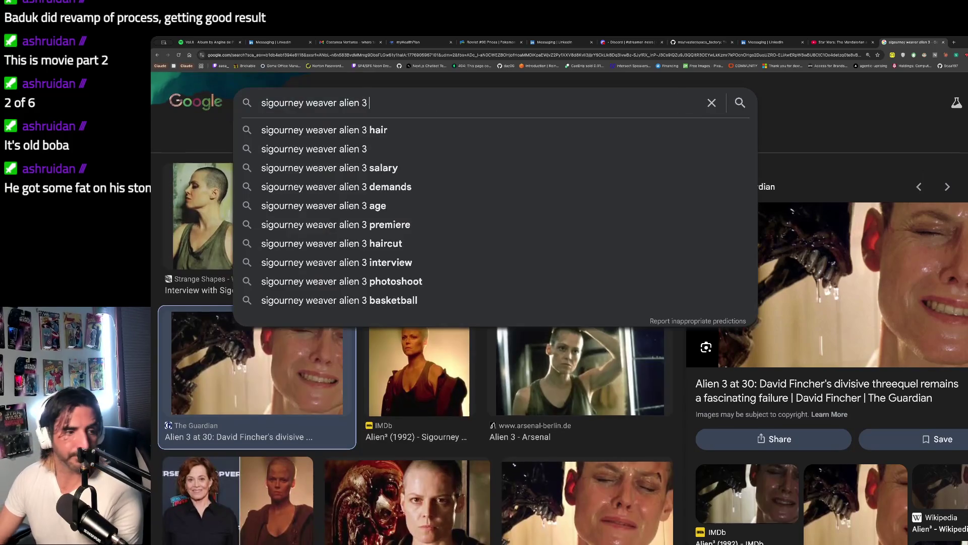
text(regant giving birth)
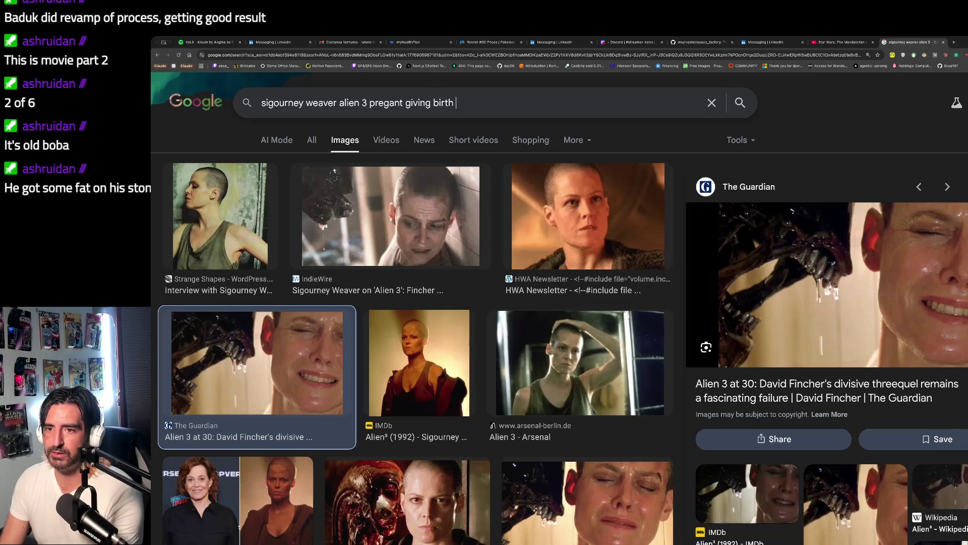
Search images for 'sigourney weaver alien 3 pregant giving birth' and preview the Bidrevolution Aliens Poster # 3
key(Return)
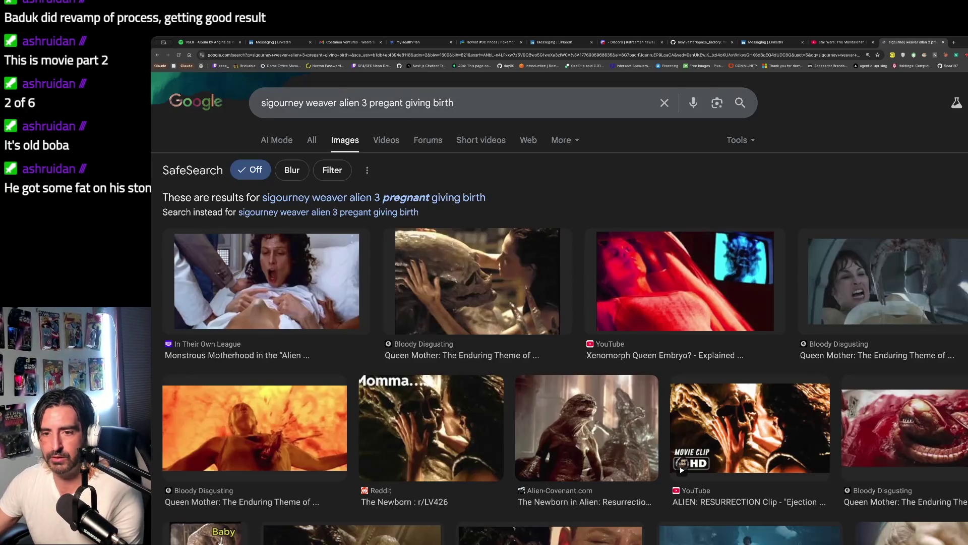
scroll(726, 292, down, 4)
scroll(725, 292, down, 3)
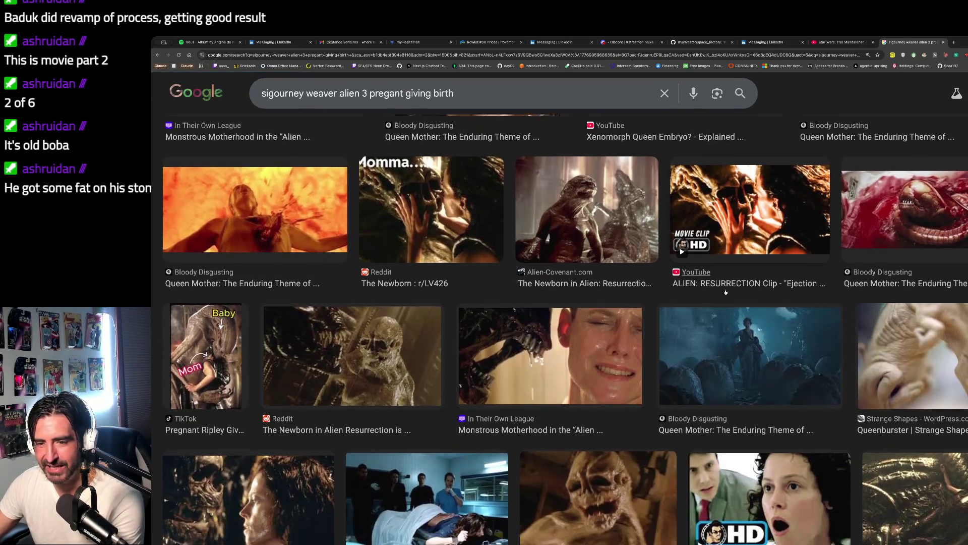
scroll(559, 311, down, 5)
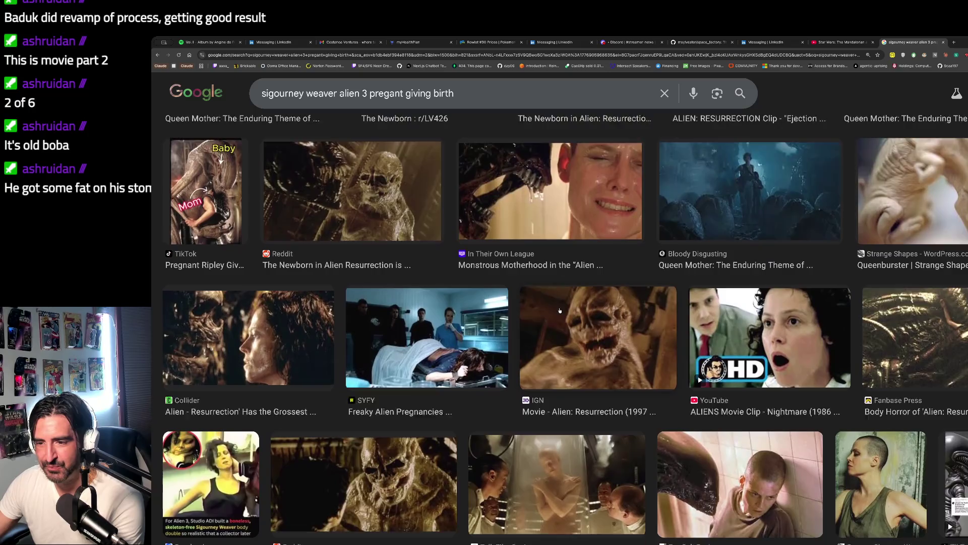
scroll(563, 320, down, 2)
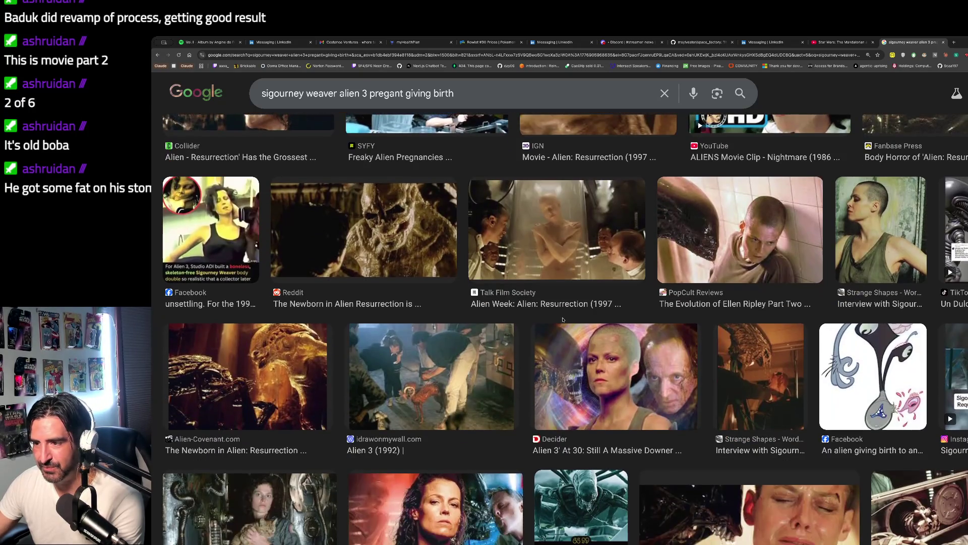
scroll(732, 231, down, 7)
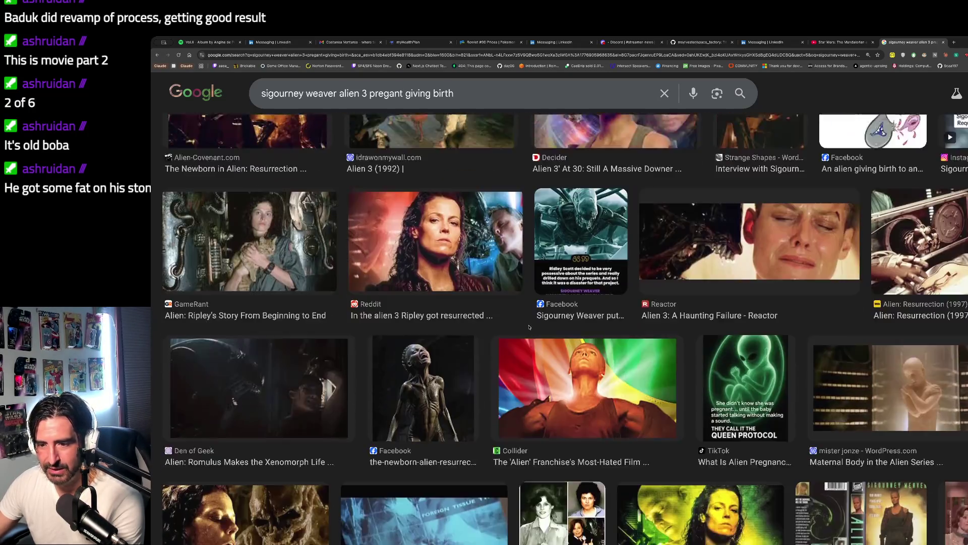
scroll(529, 328, down, 8)
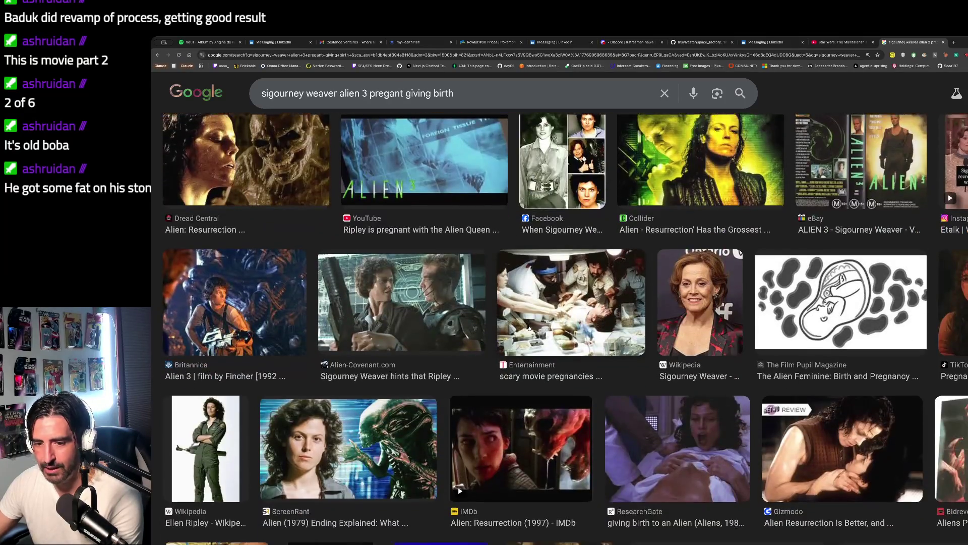
scroll(529, 328, down, 2)
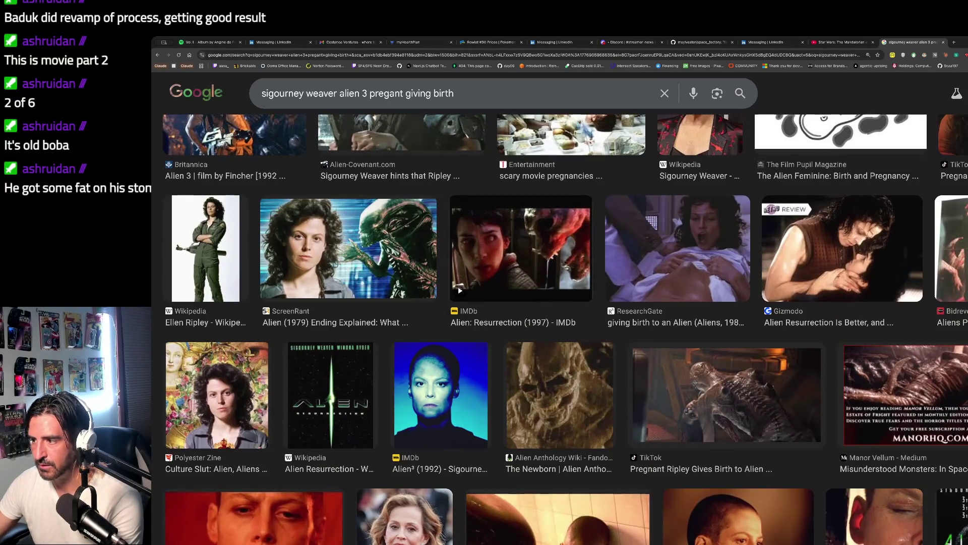
click(952, 247)
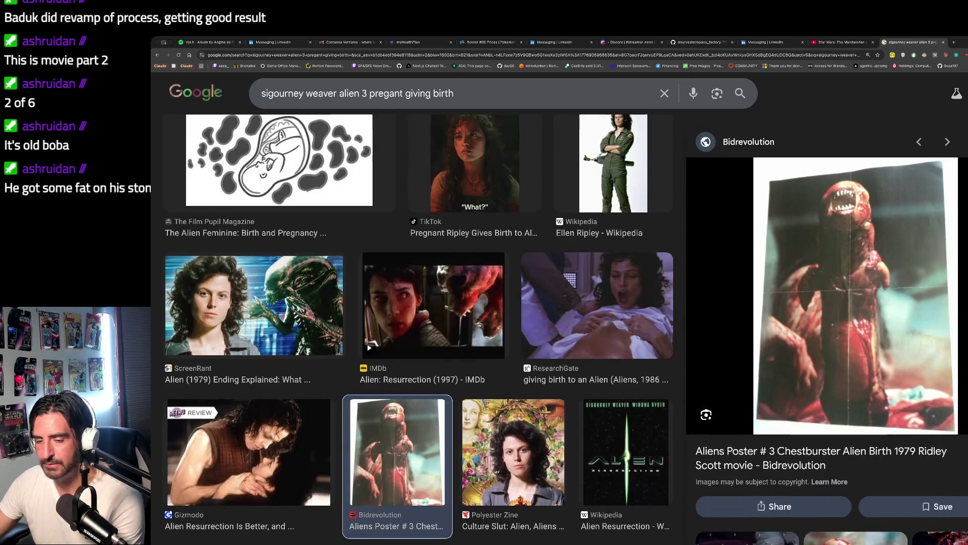
triple_click(498, 96)
Search images for 'sigourney weaver avatar', then return to the Mandalorian trailer tab and resume it
text(sigo)
key(BackSpace)
text(nor)
key(BackSpace)
text(urney weaber)
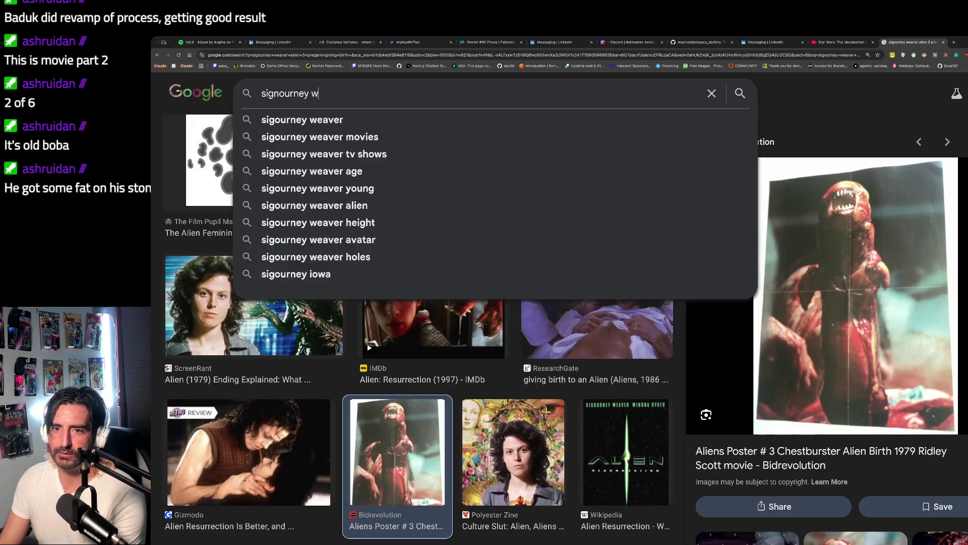
key(BackSpace)
key(BackSpace)
text(ver avatar)
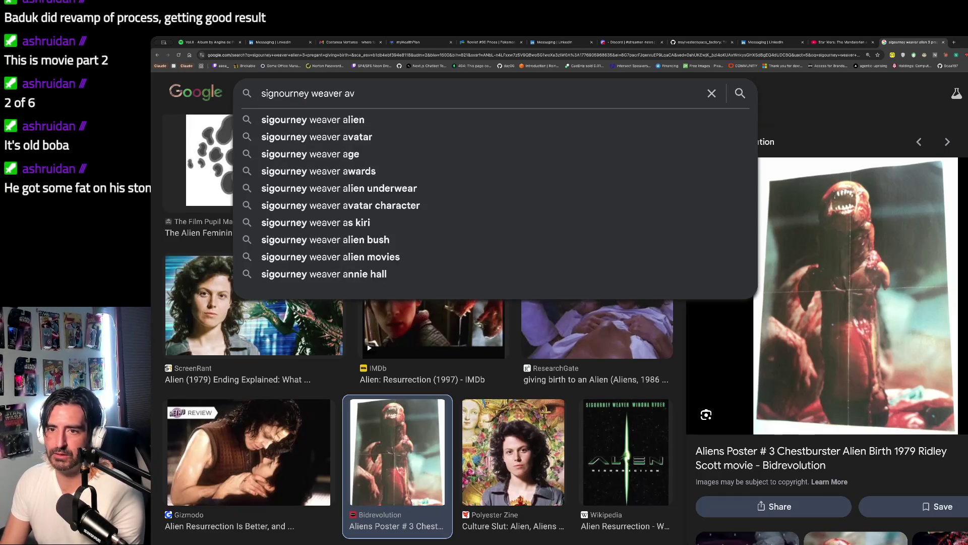
key(Return)
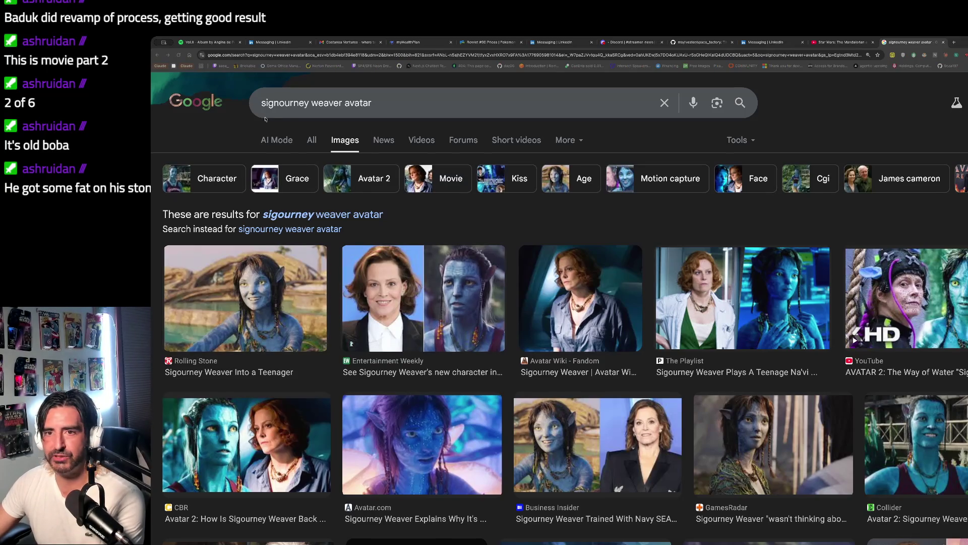
key(ctrl+shift+Tab)
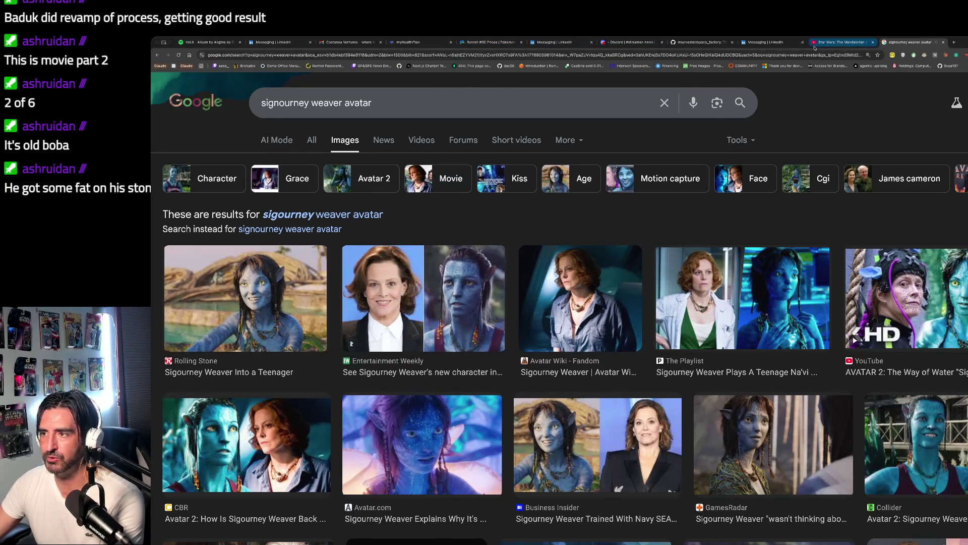
click(364, 231)
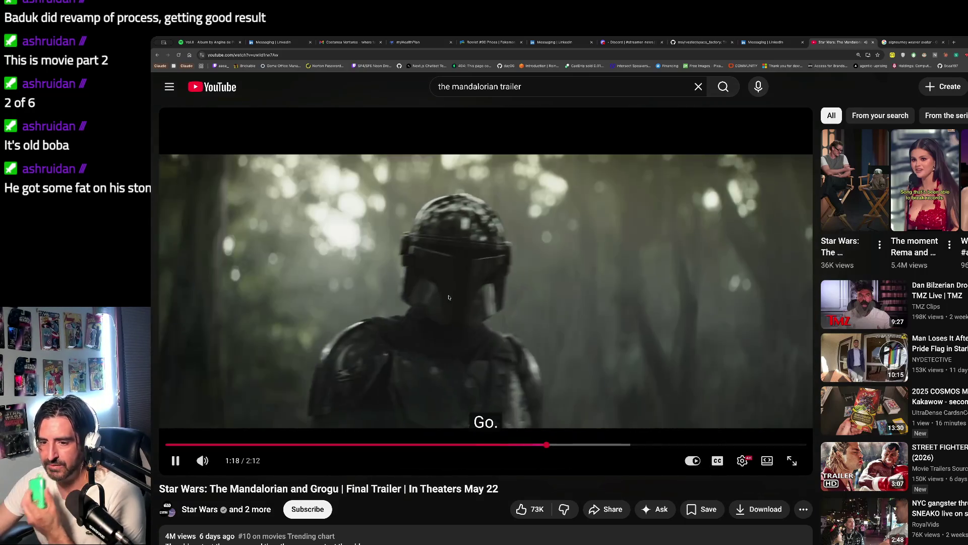
Pause the trailer on the Mandalorian shot and at 1:27, then resume it
click(449, 297)
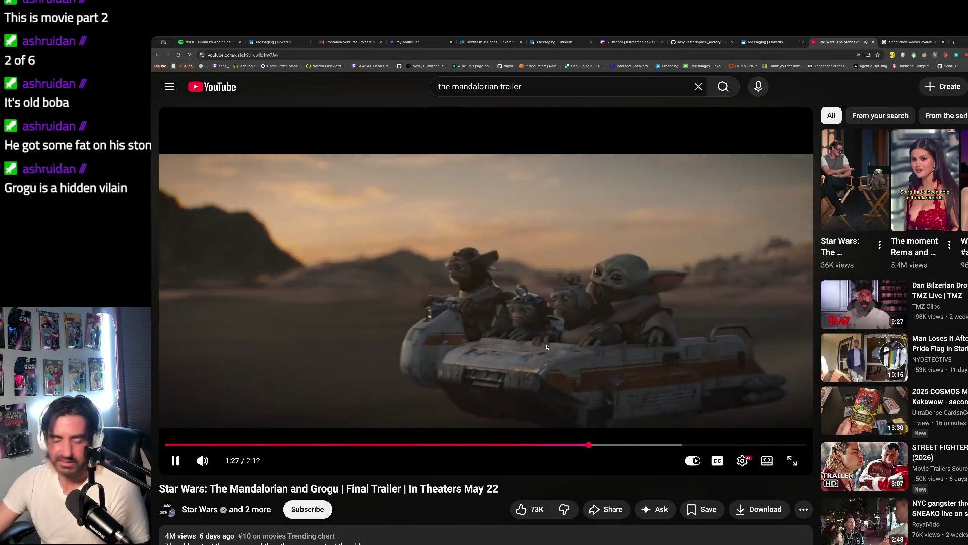
click(547, 347)
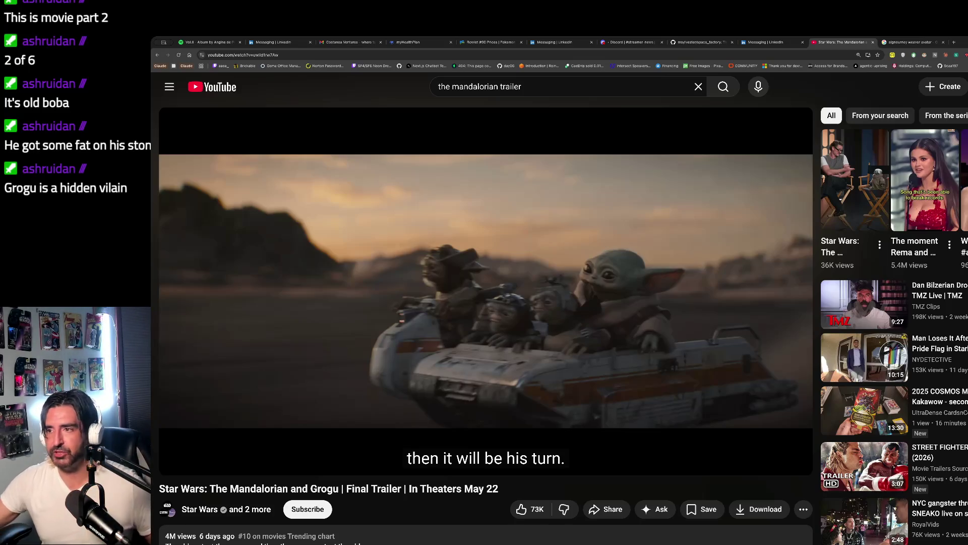
click(531, 347)
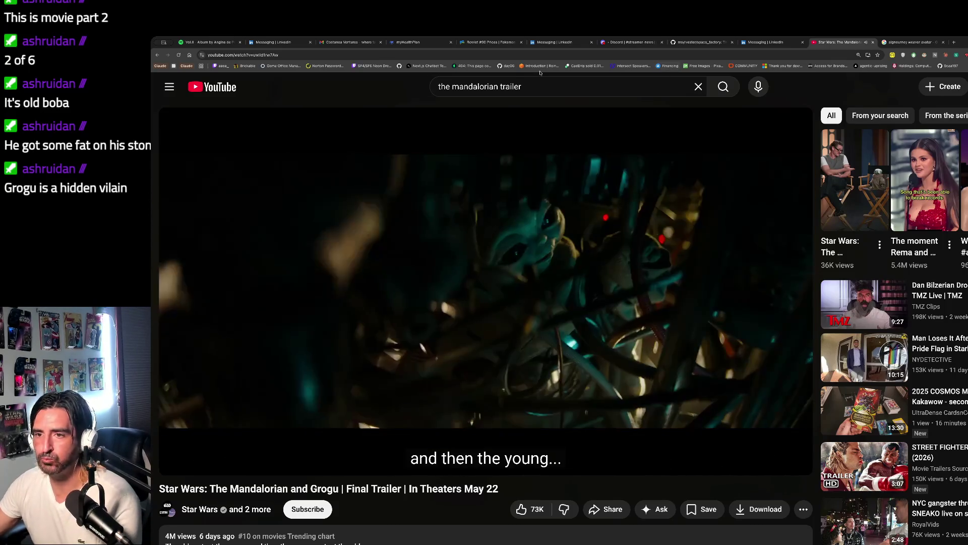
Change the search to 'the mandalorian and grogu set' and open the Backstage Tour video
double_click(512, 86)
text(anbd)
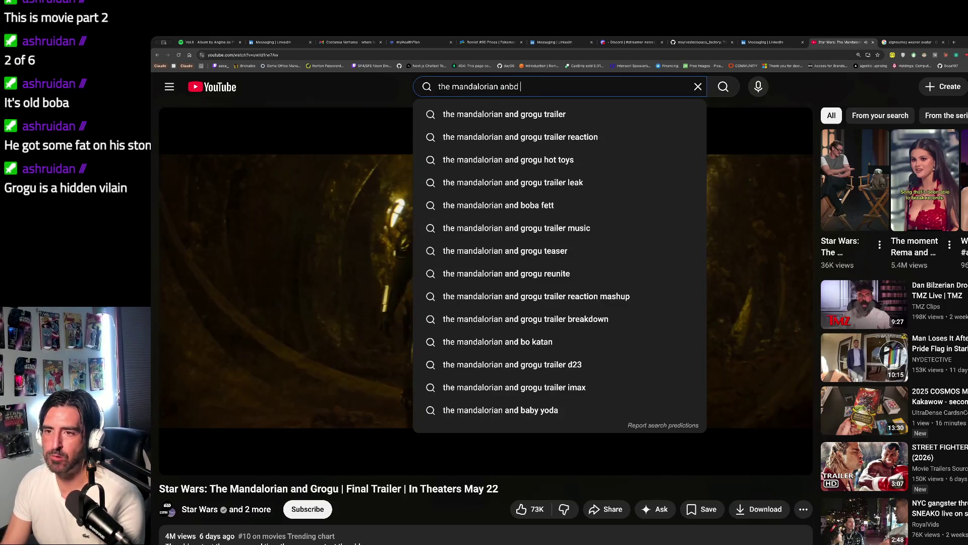
text( set)
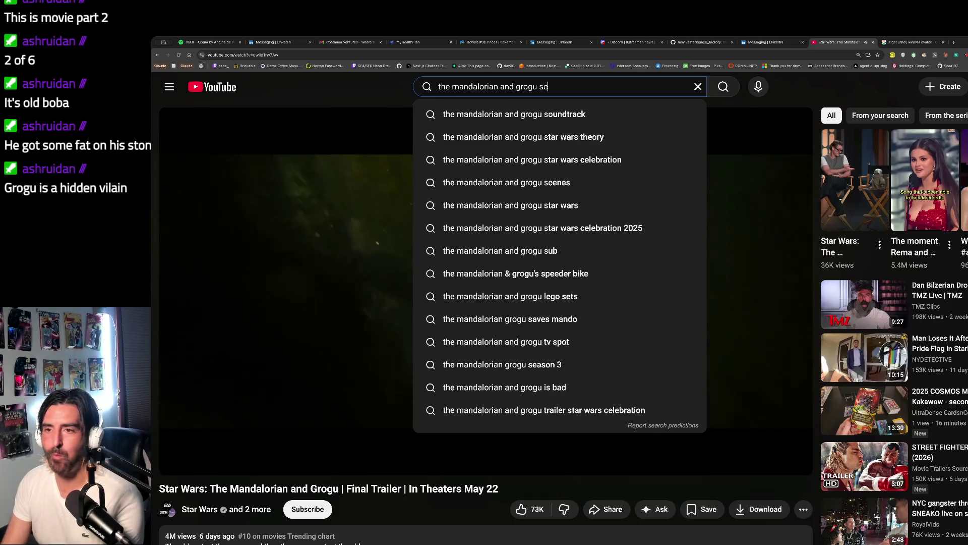
key(Return)
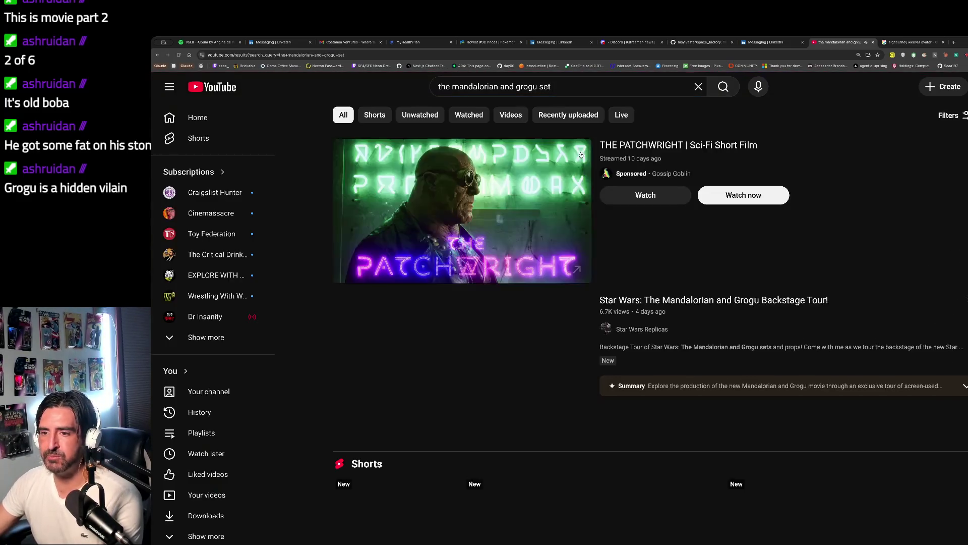
scroll(508, 277, down, 1)
click(508, 277)
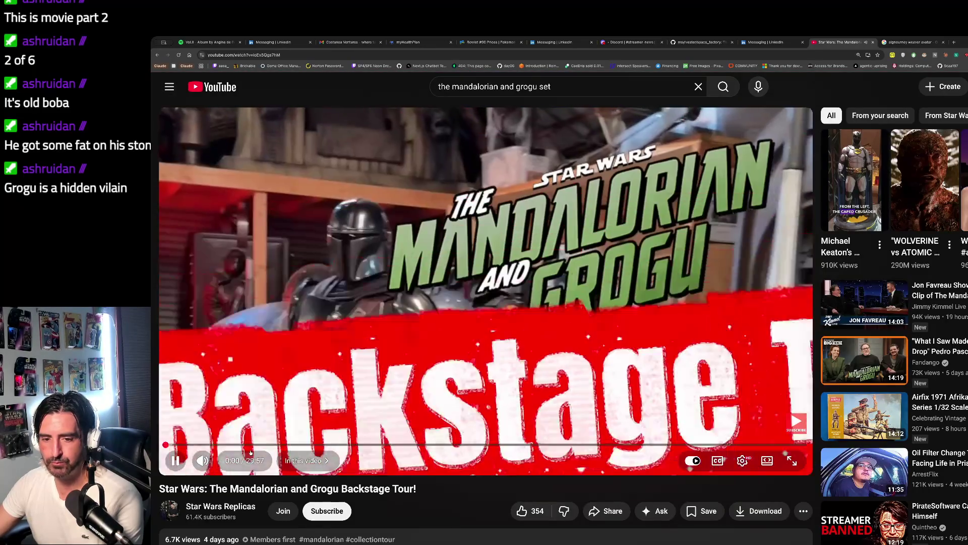
Skip the Backstage Tour ahead in jumps to about 12 minutes, showing 'In this video', then pause
click(256, 445)
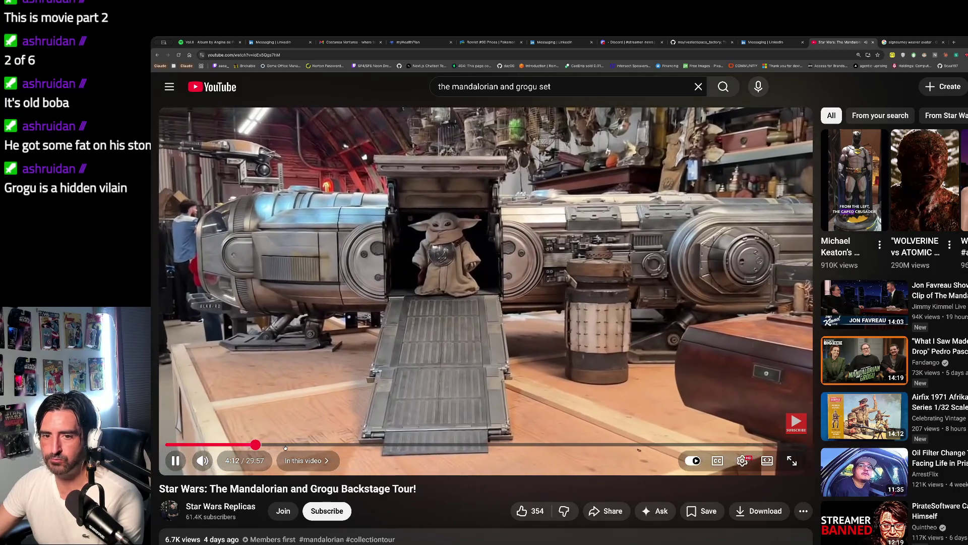
click(302, 460)
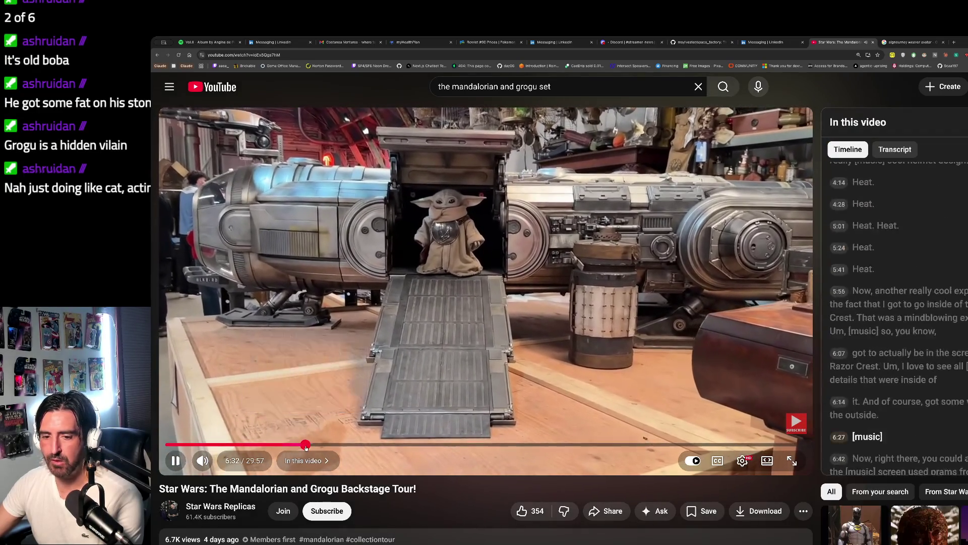
click(321, 444)
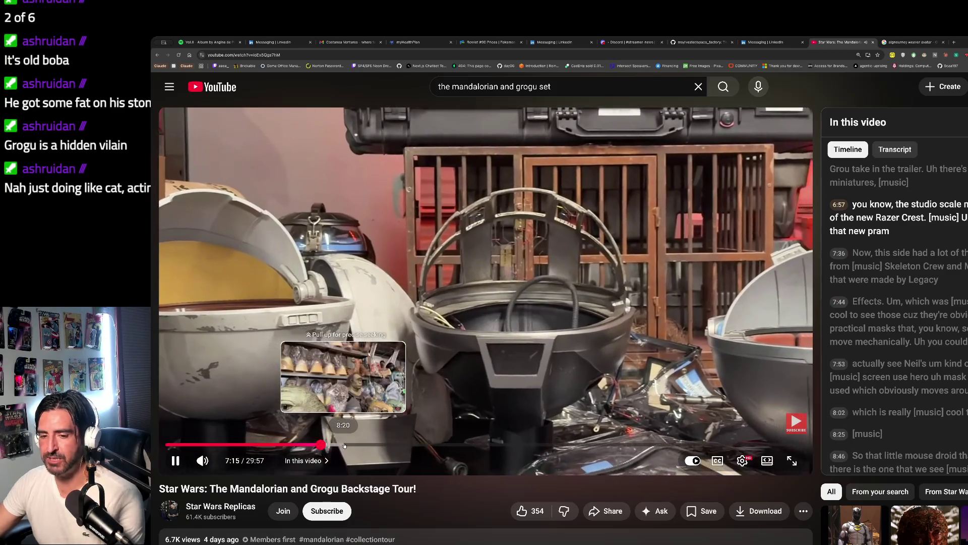
click(345, 445)
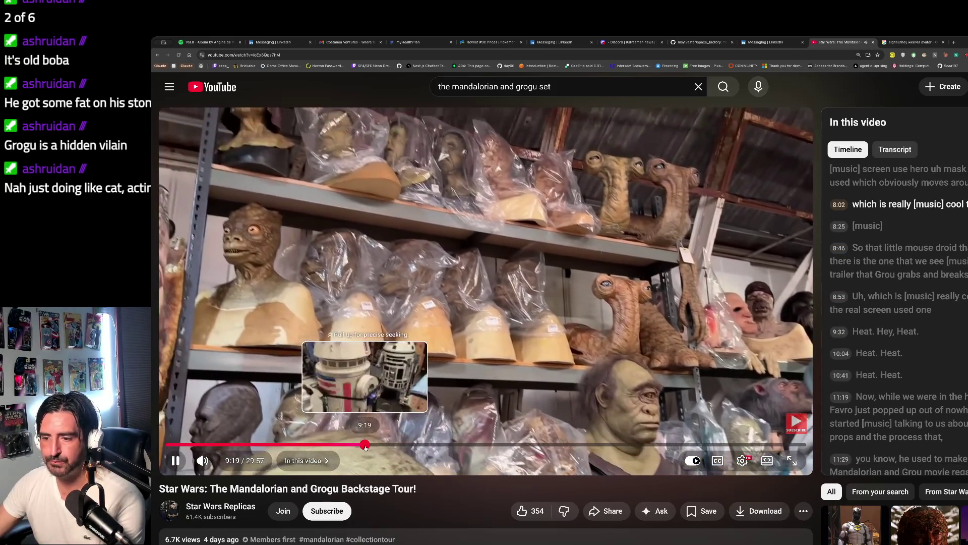
drag(365, 446, 365, 447)
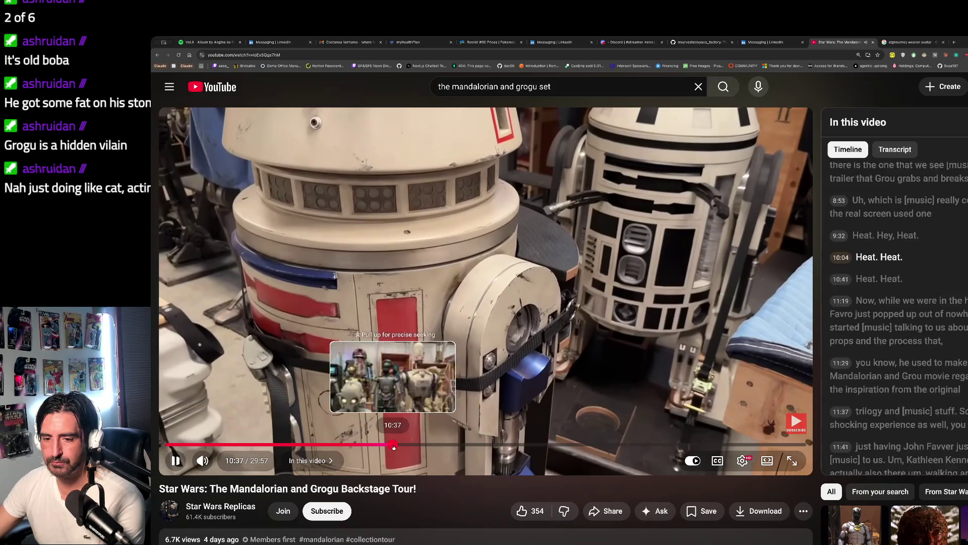
click(397, 445)
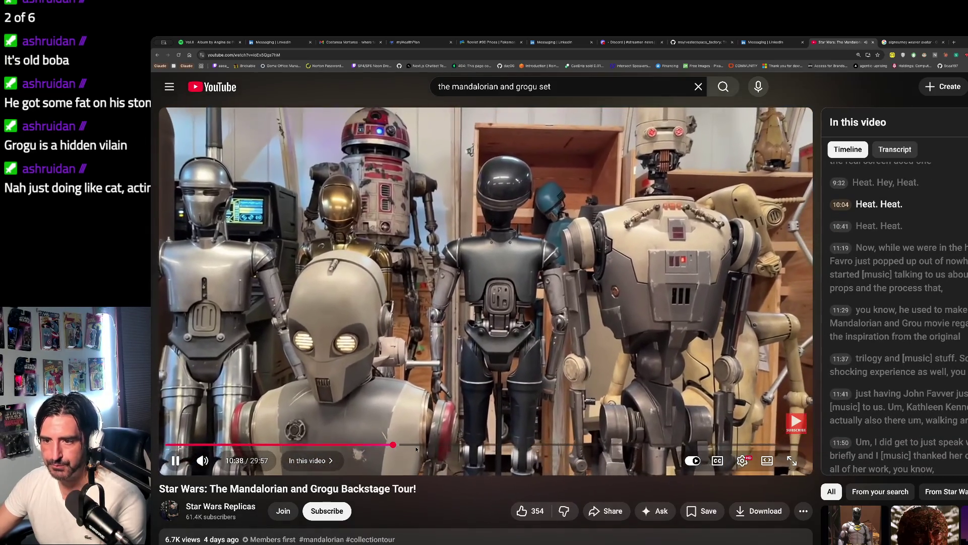
click(426, 446)
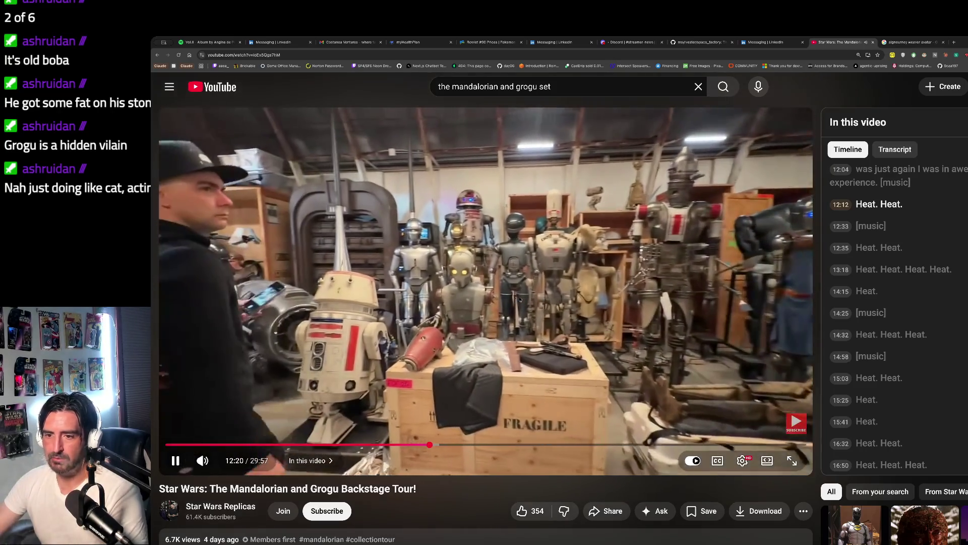
click(520, 299)
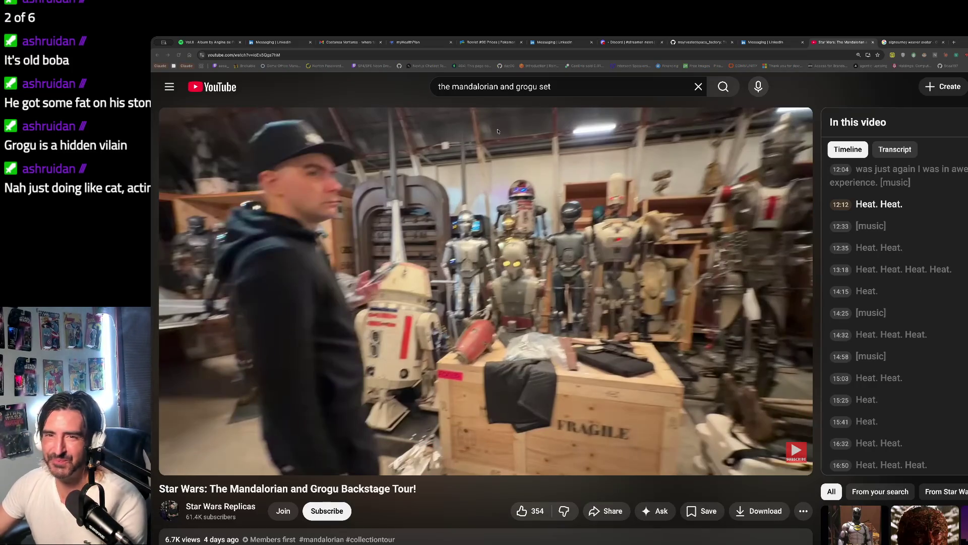
Start playing the Spotify Vol.II album and open a new blank tab
click(207, 42)
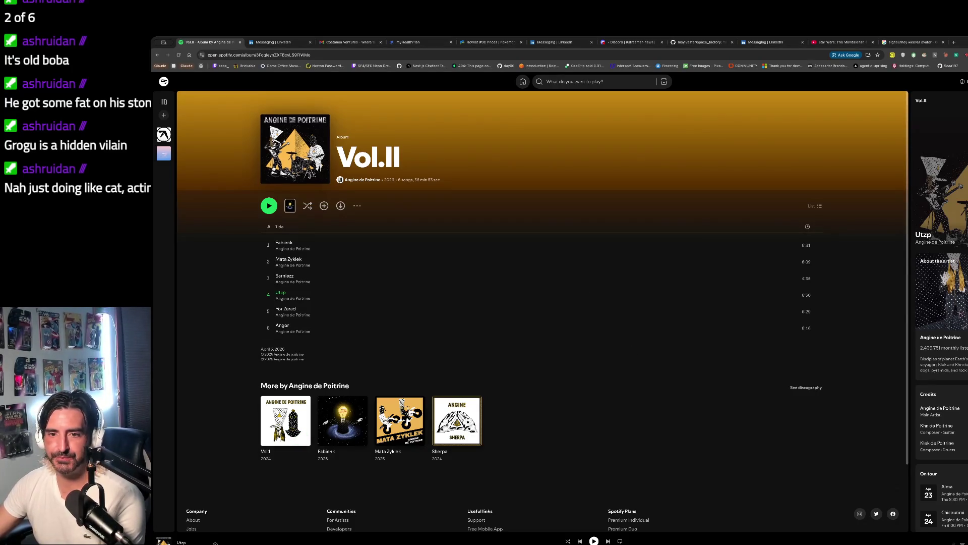
click(268, 205)
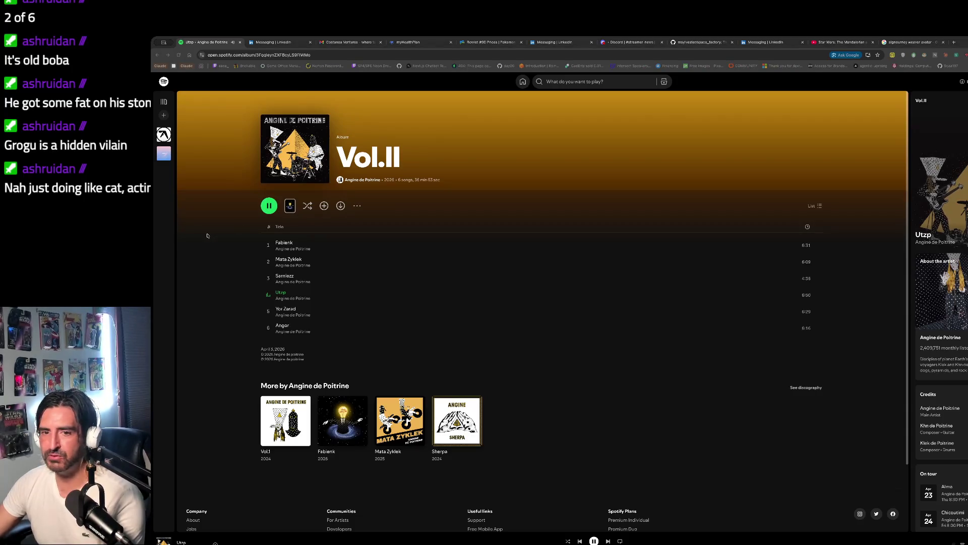
key(ctrl+t)
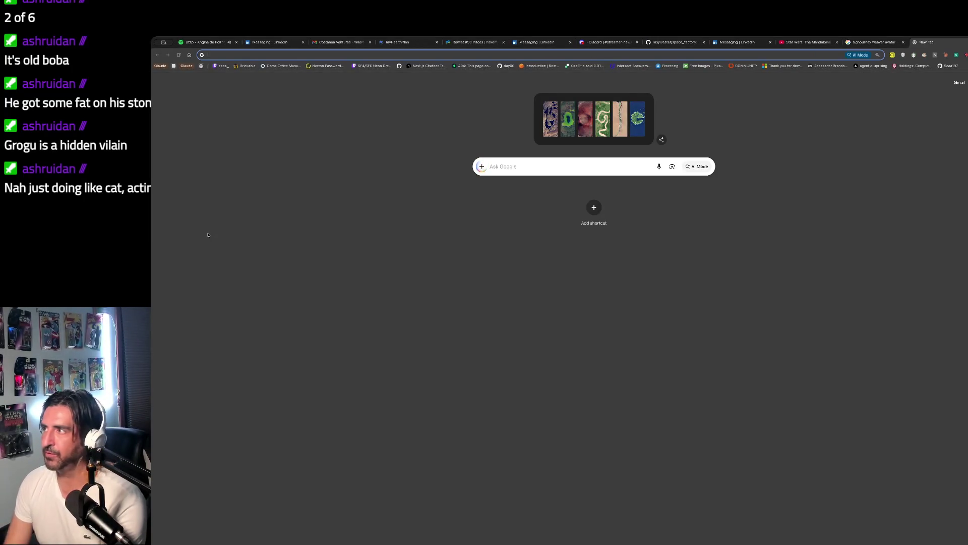
Search 'anna talyor joy' and show the auto-corrected Anya Taylor-Joy image results
text(anna taly)
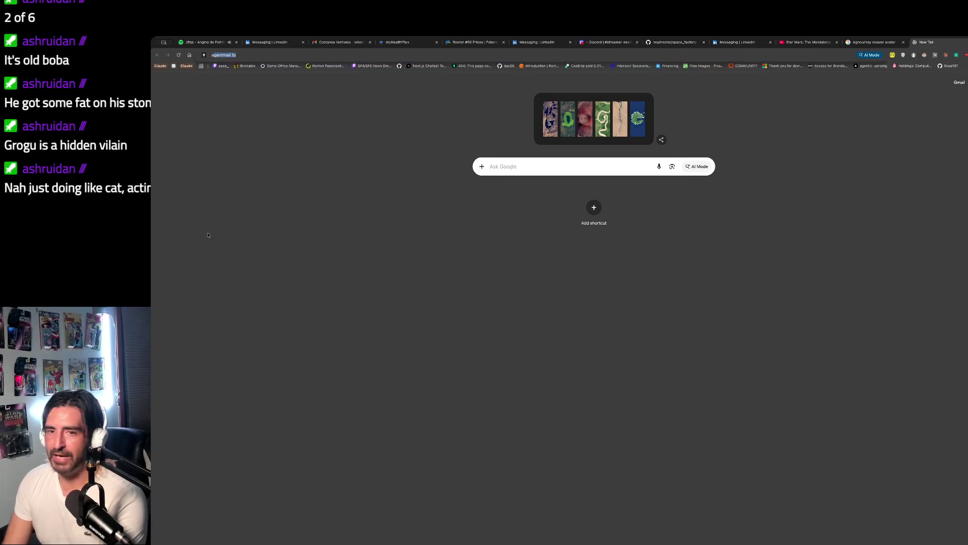
text(or joy)
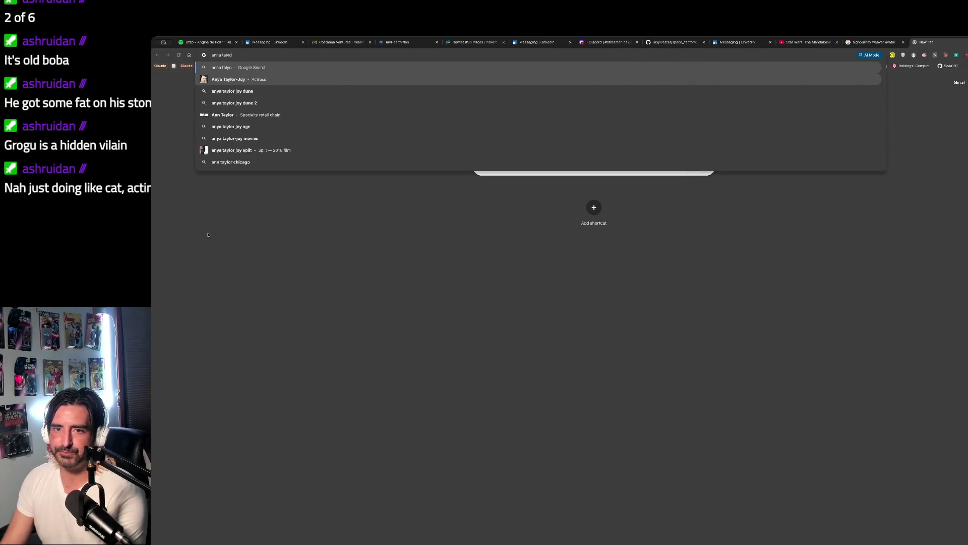
key(Return)
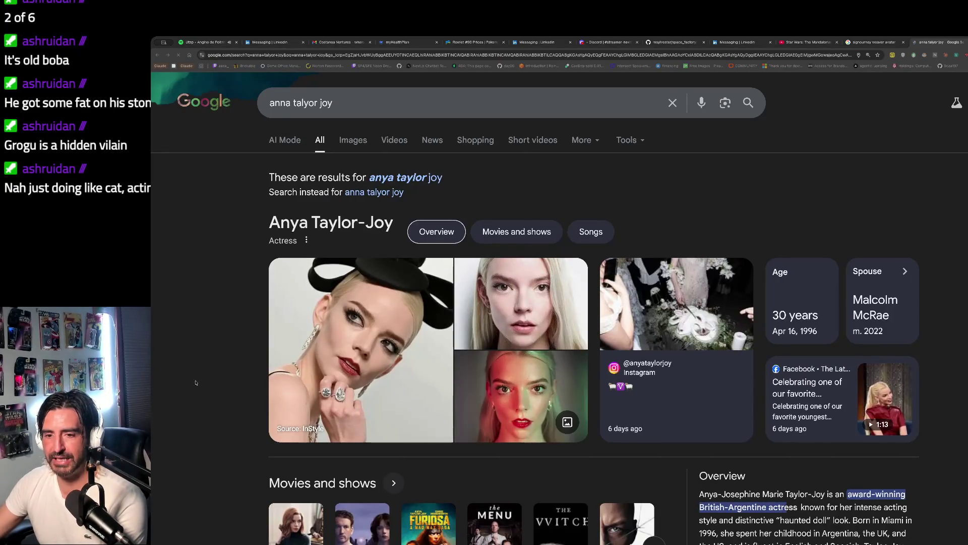
click(353, 141)
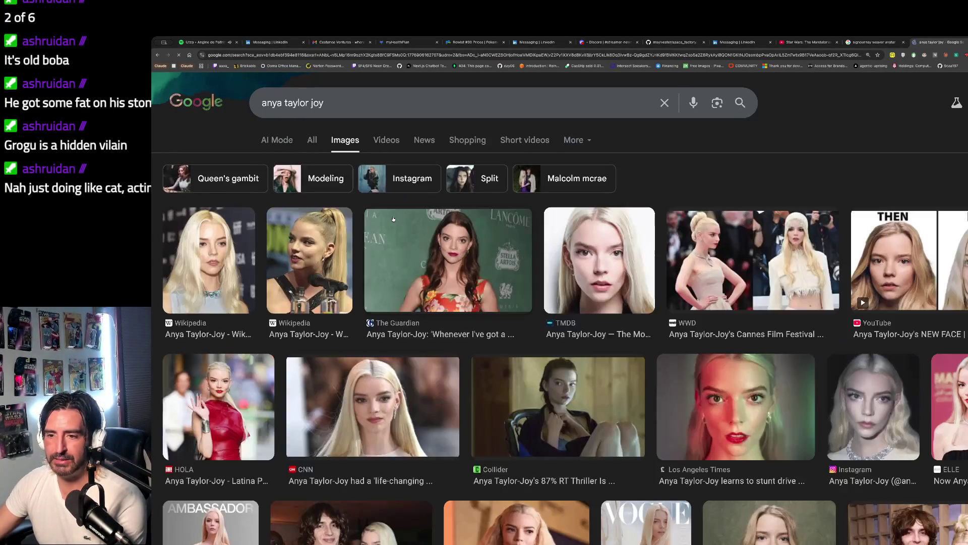
Preview Anya Taylor-Joy's TMDB photo, browse further down the images, and return to the Spotify tab
click(592, 282)
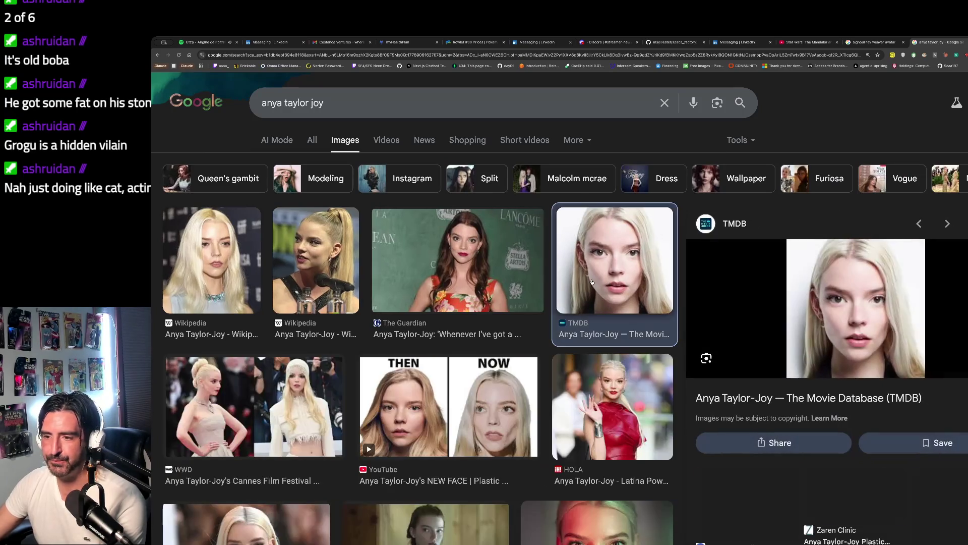
scroll(459, 369, down, 3)
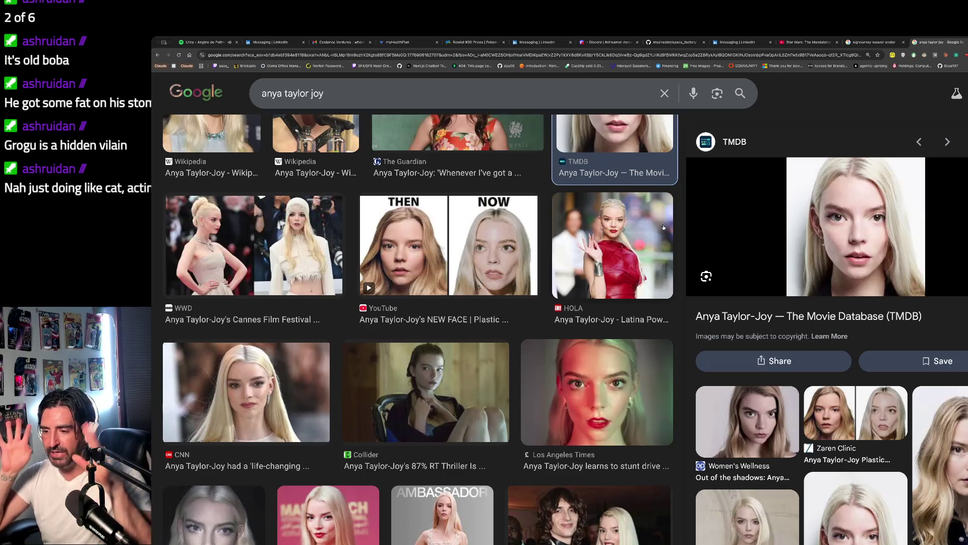
scroll(664, 227, down, 5)
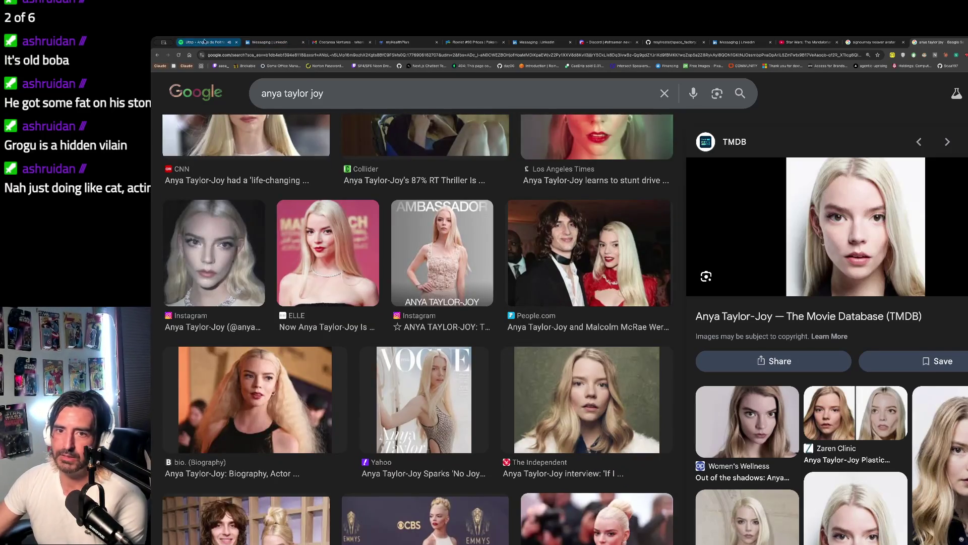
click(203, 42)
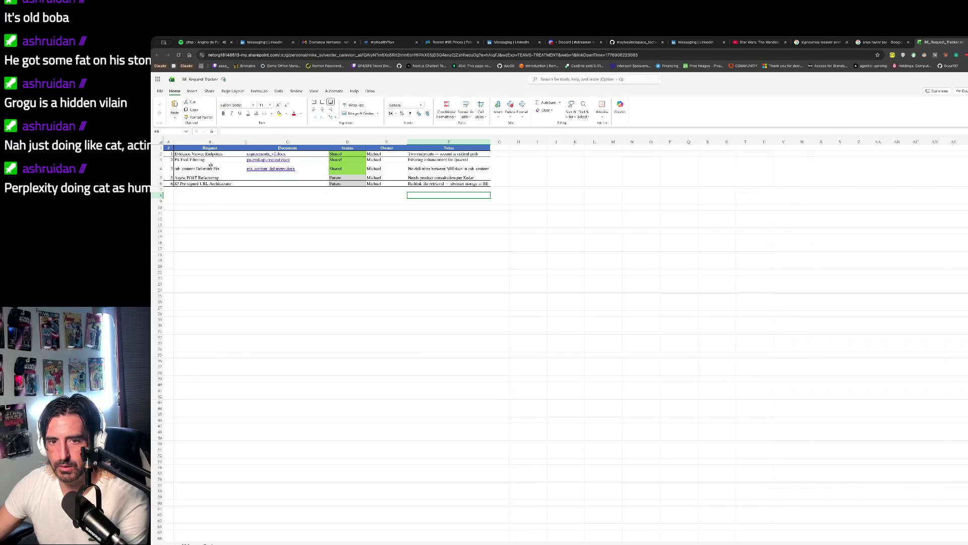
Inspect the S3 Pre-signed URL Architecture request in cell B6, then close the BE_Request_Tracker spreadsheet
click(228, 183)
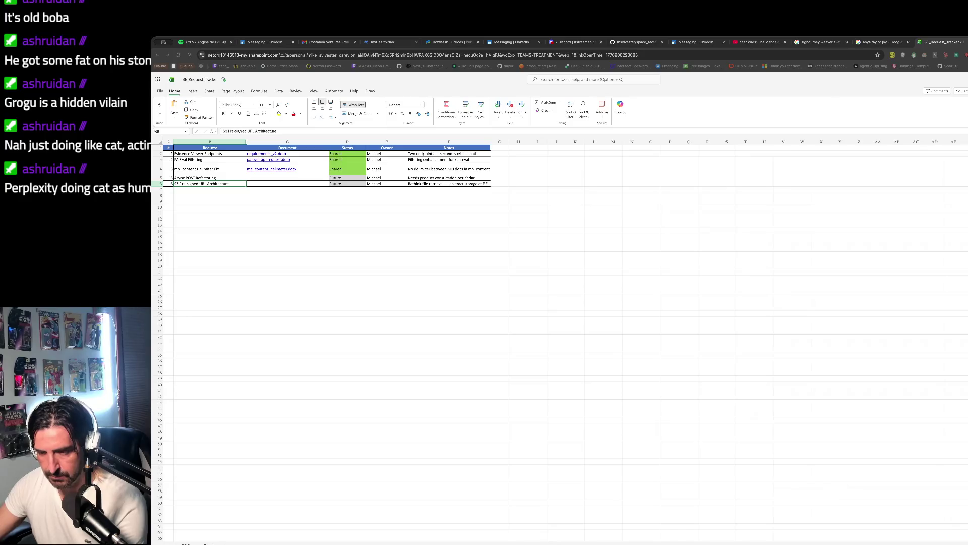
click(963, 42)
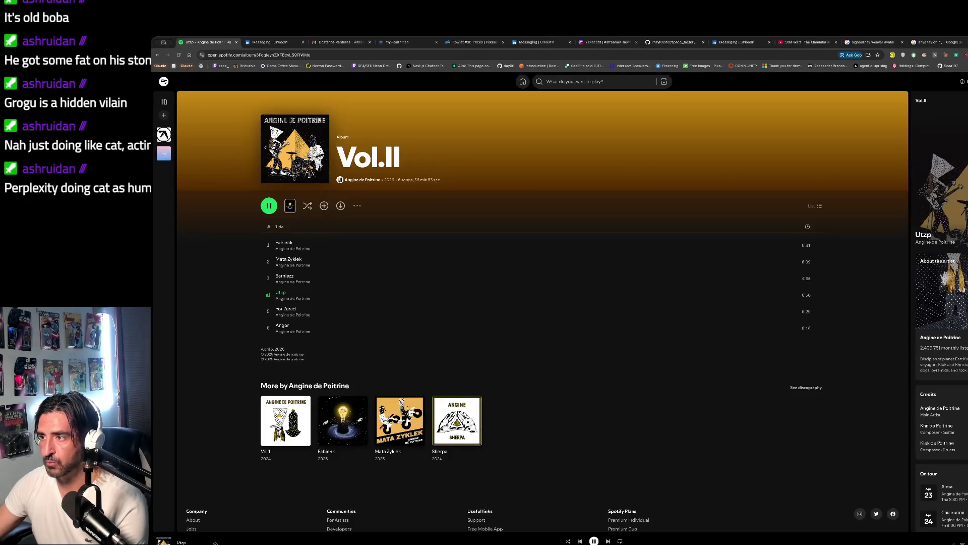
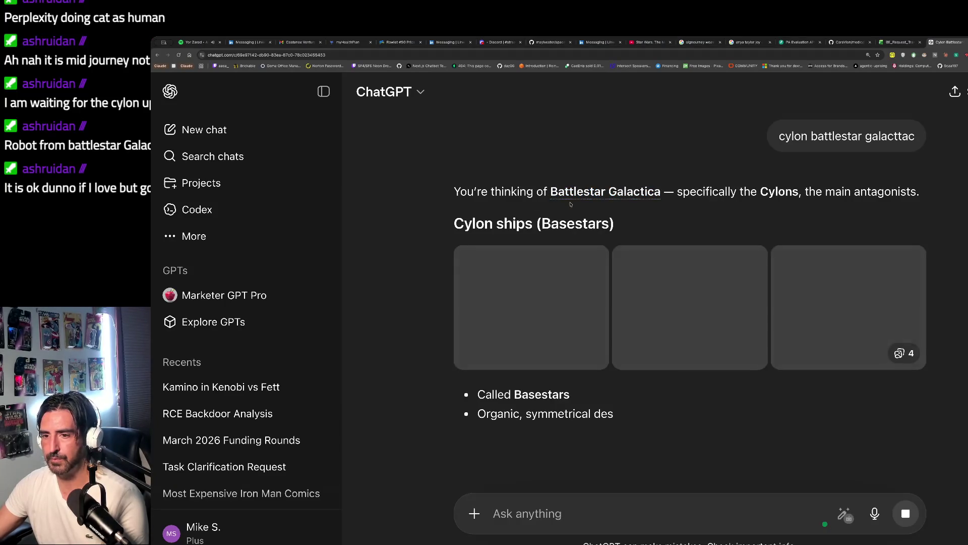
Scroll the ChatGPT Cylon answer and highlight the lines about humans and Cylons
scroll(646, 233, down, 3)
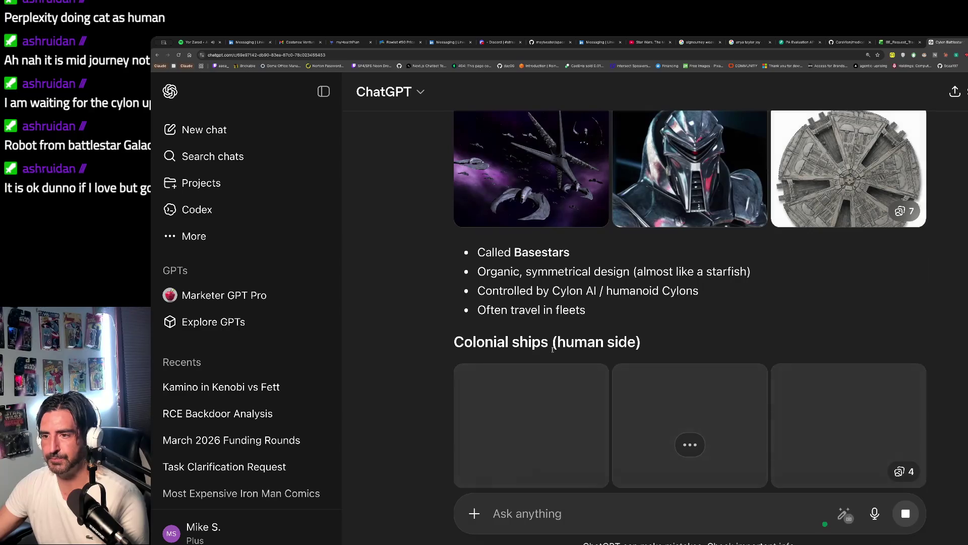
scroll(706, 232, down, 5)
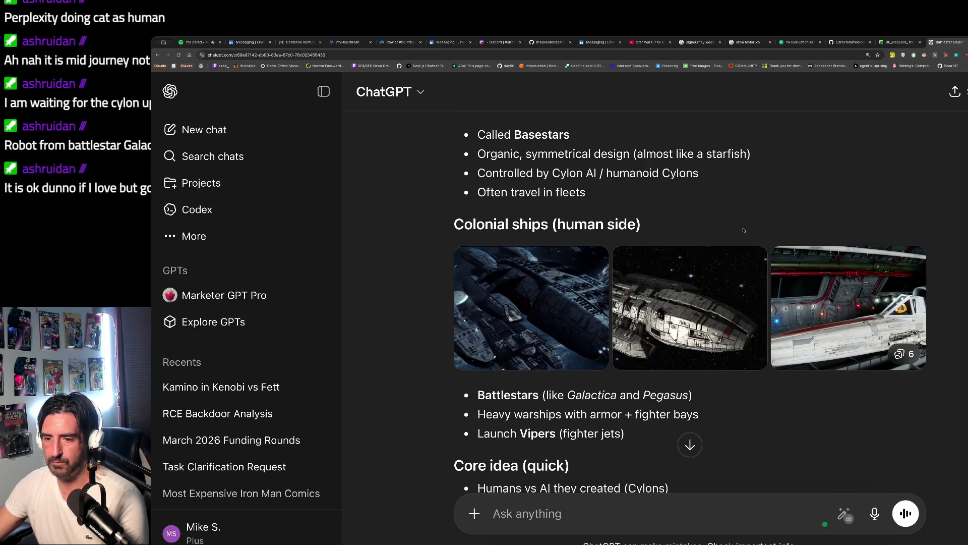
drag(744, 230, 507, 340)
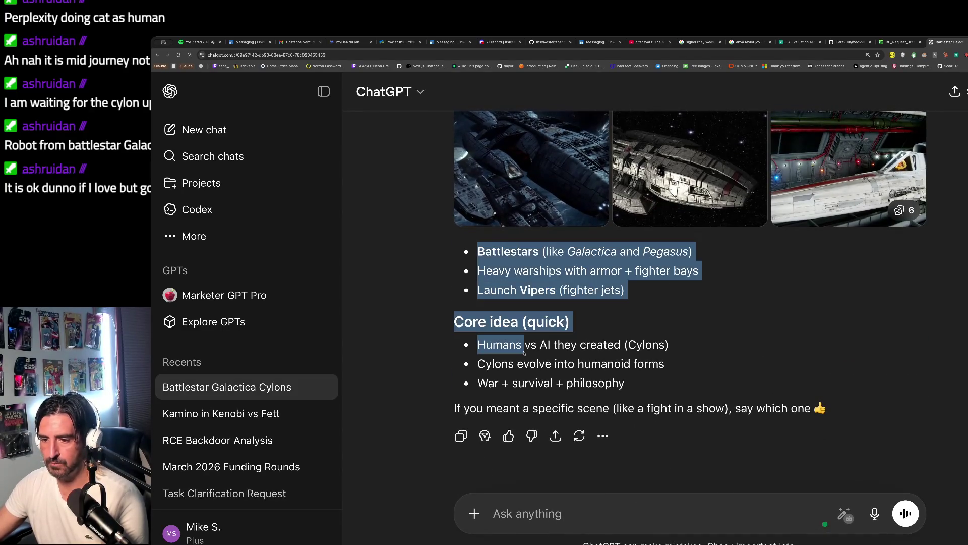
click(565, 353)
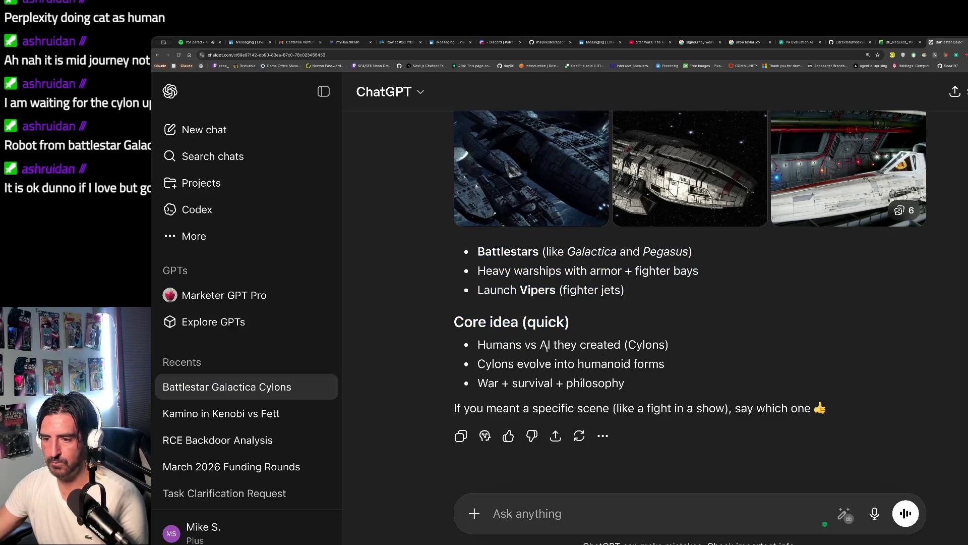
drag(457, 343, 585, 359)
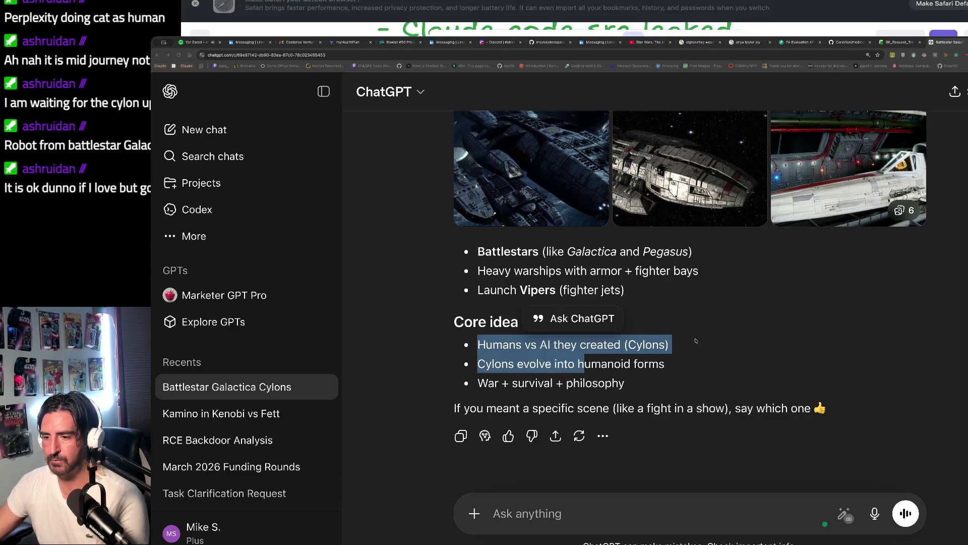
Underline 'werk' in orange on the agenda and add a new line after 'got em'
key(super+Tab)
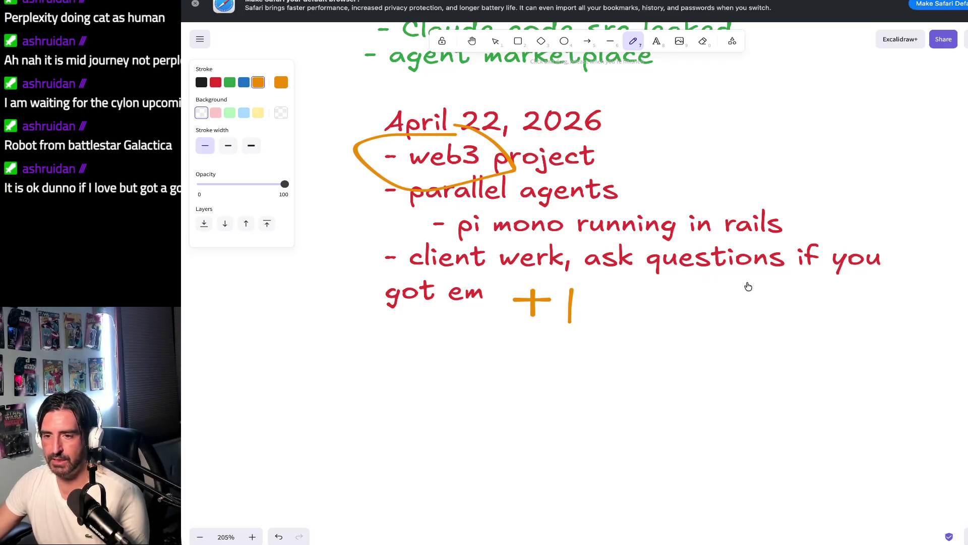
drag(488, 269, 526, 269)
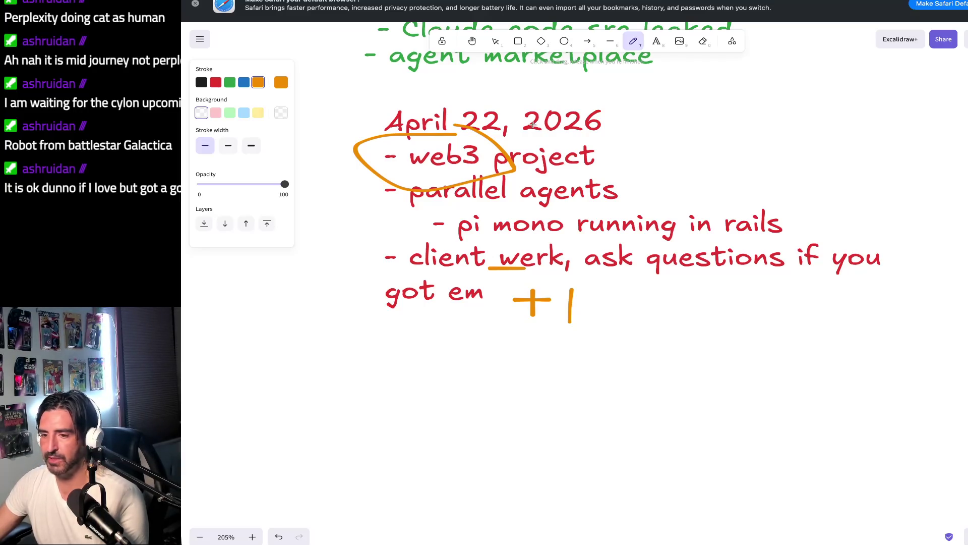
click(656, 41)
click(593, 296)
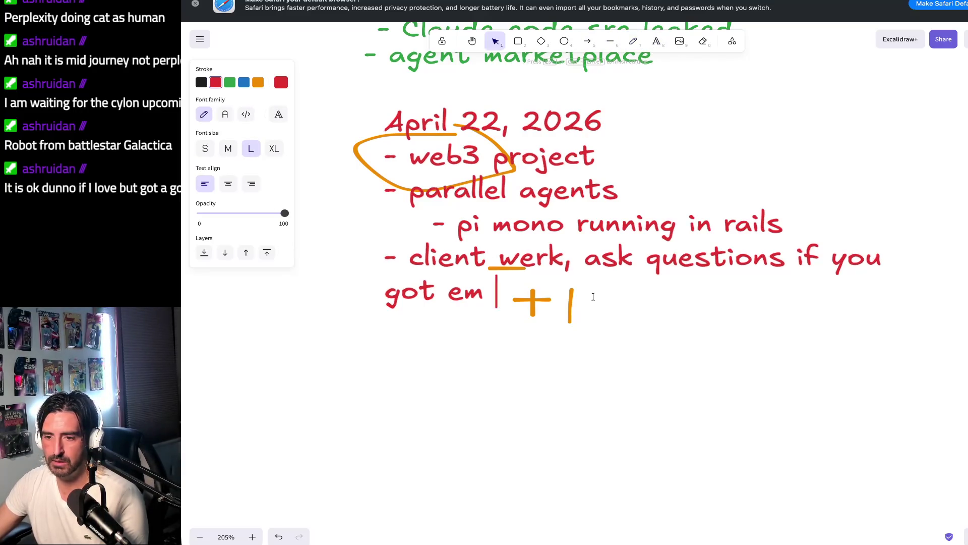
key(Return)
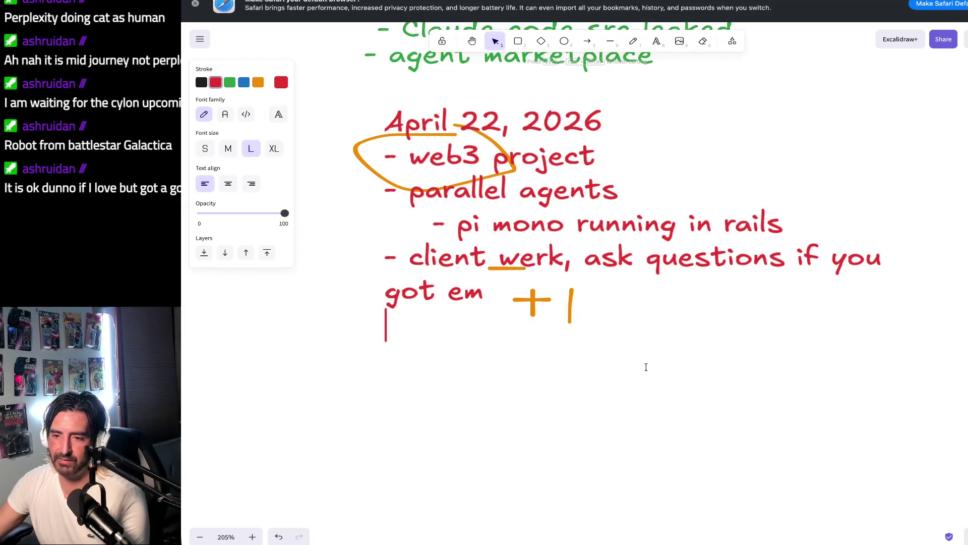
click(190, 172)
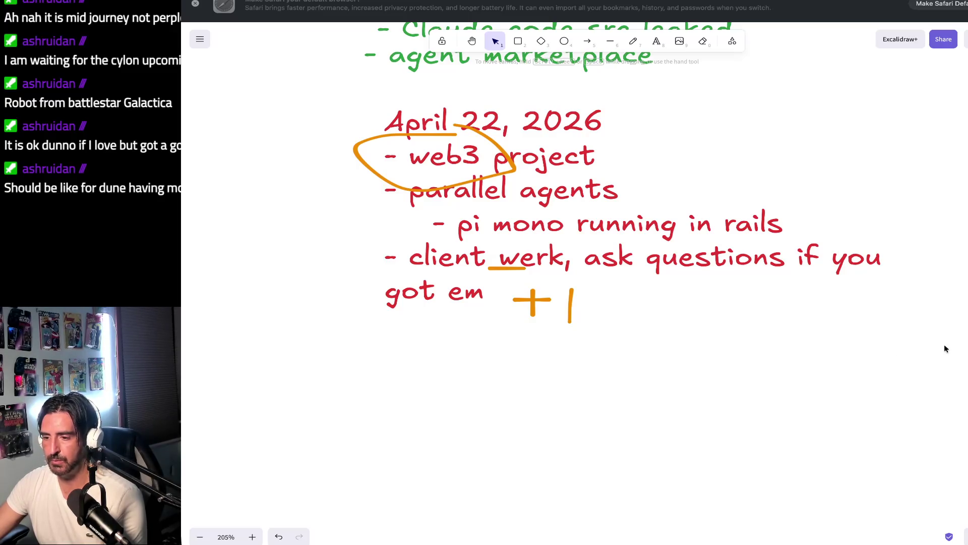
key(super+Tab)
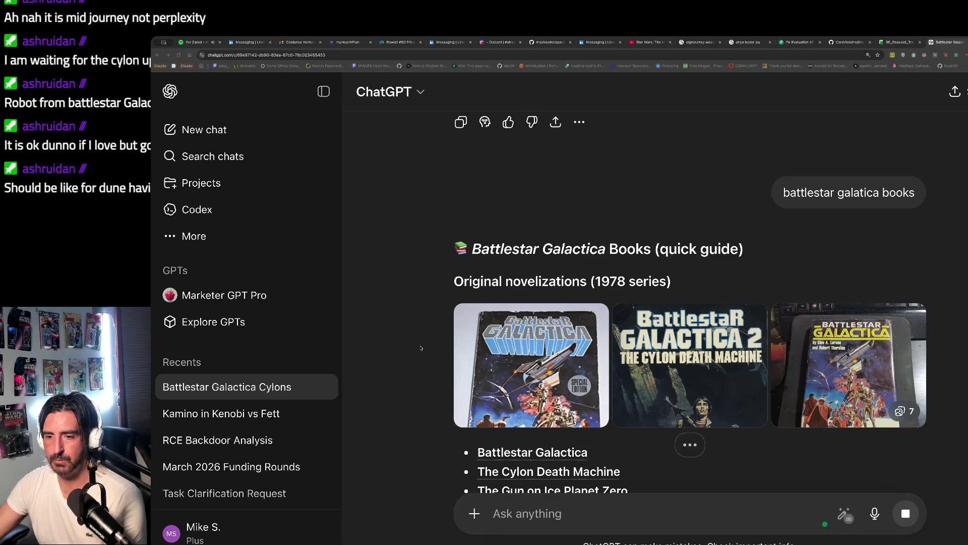
scroll(479, 351, down, 3)
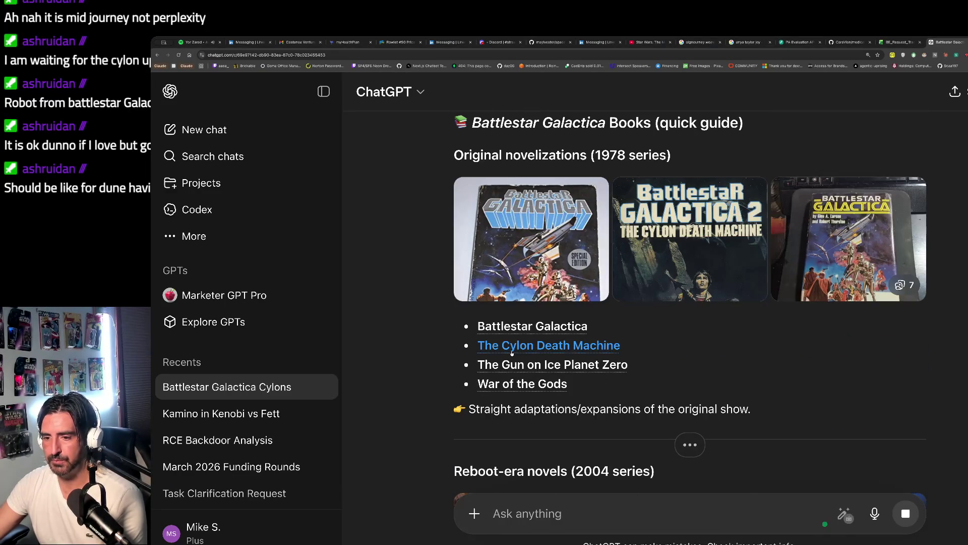
click(592, 281)
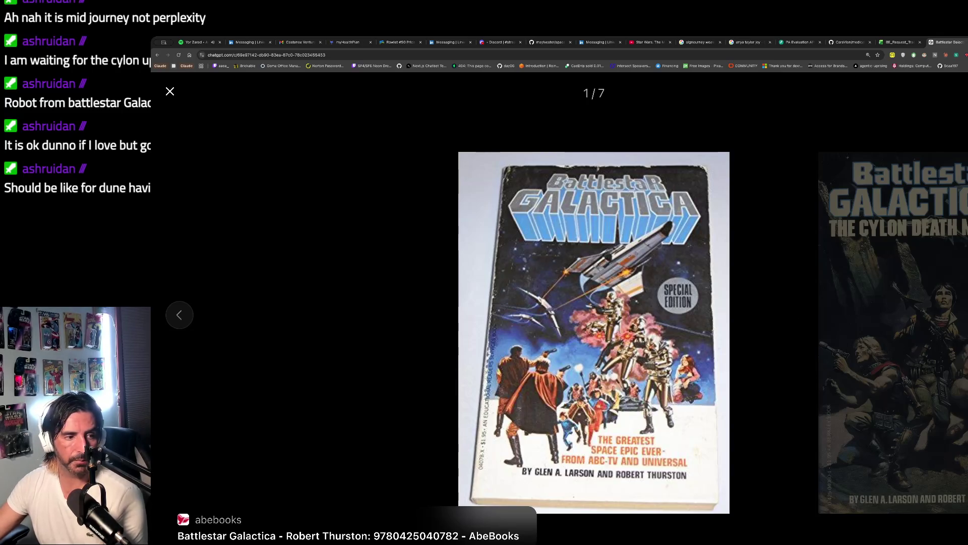
key(Right)
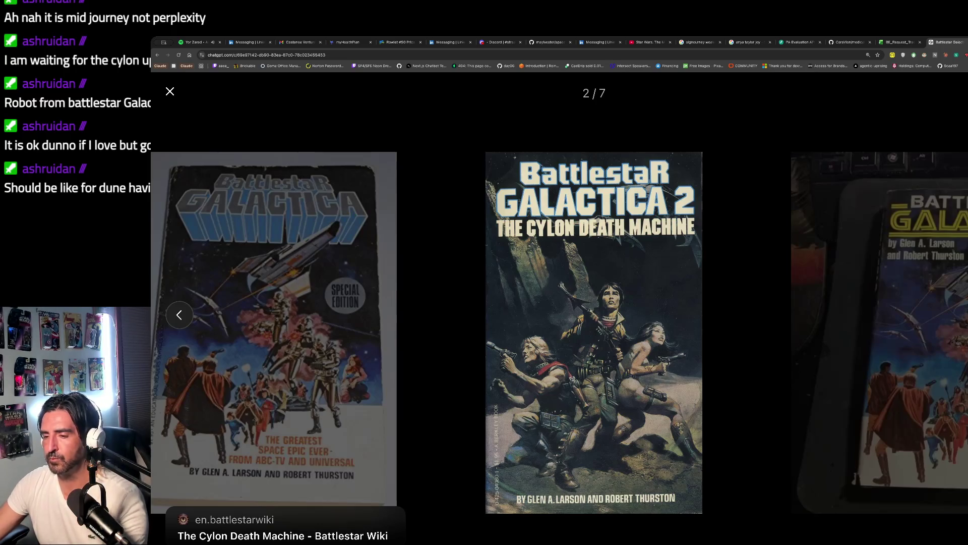
key(Right)
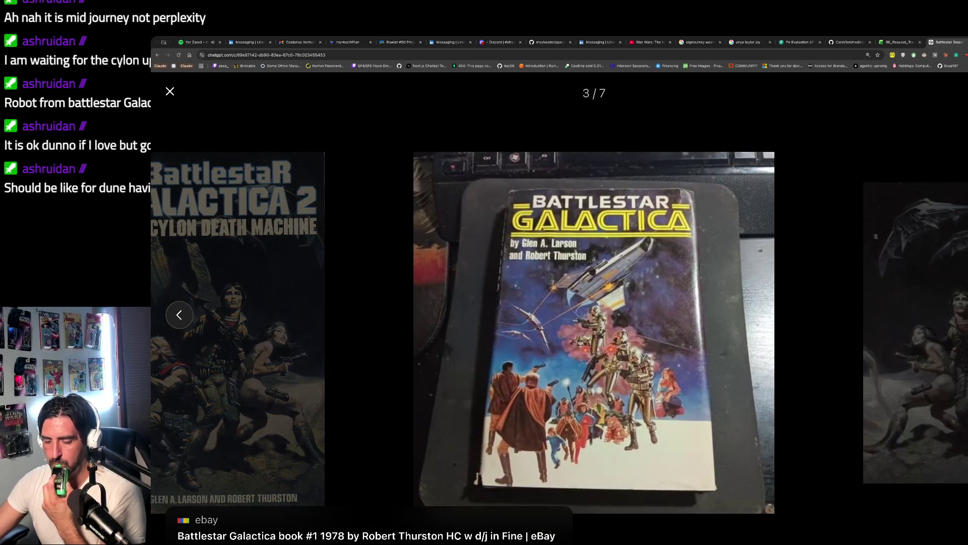
key(Right)
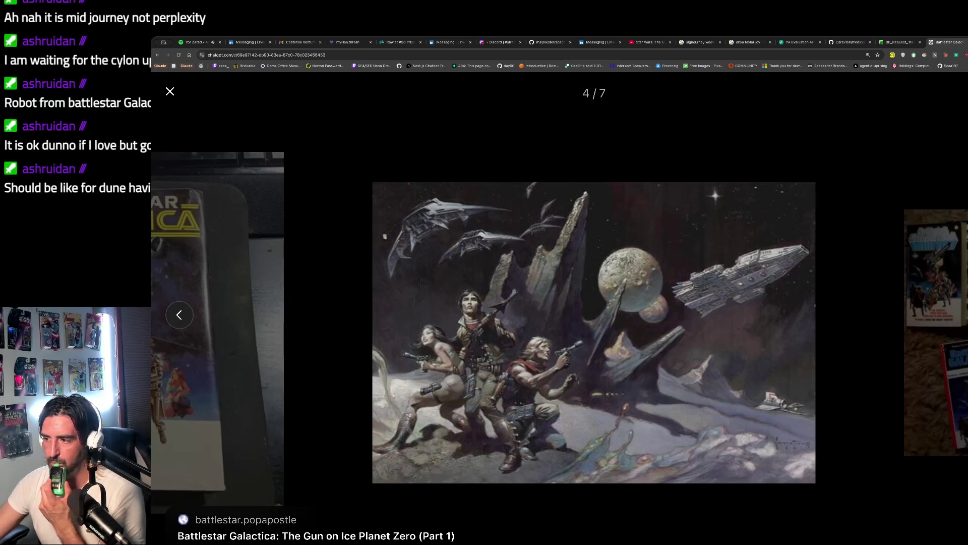
key(Right)
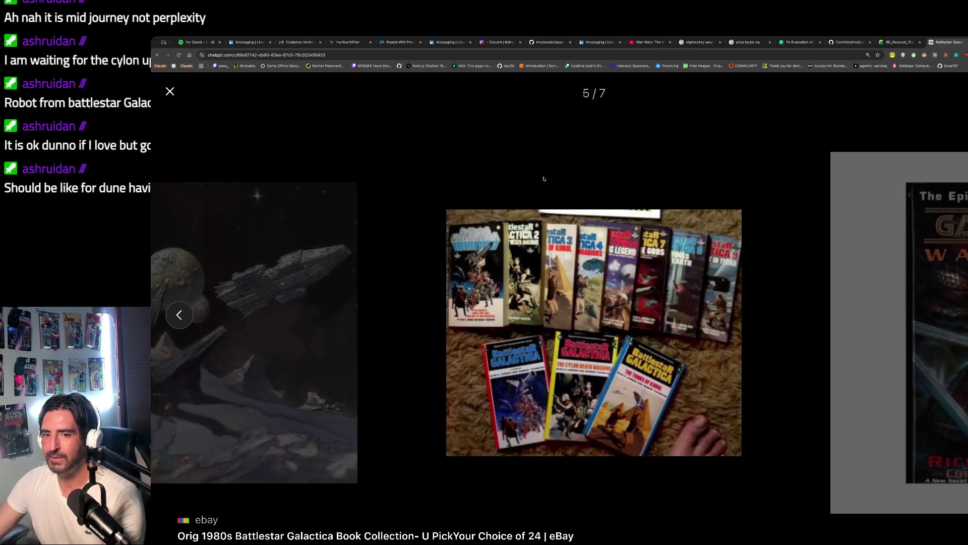
key(Escape)
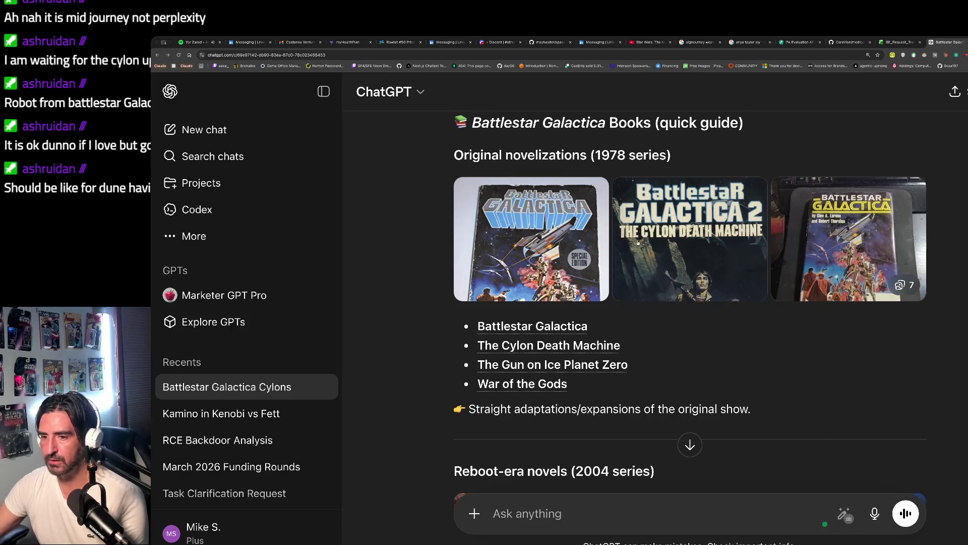
click(678, 264)
key(Right)
key(Right)
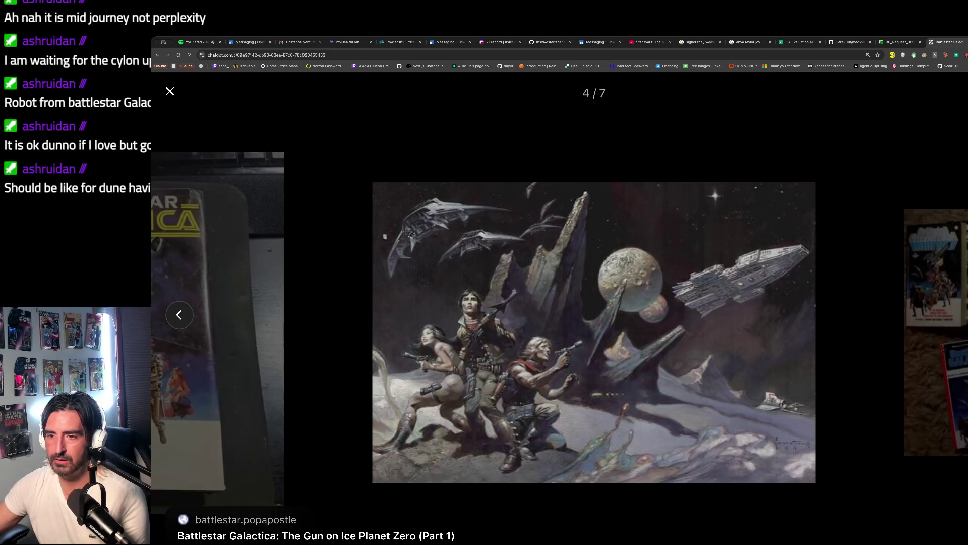
click(170, 91)
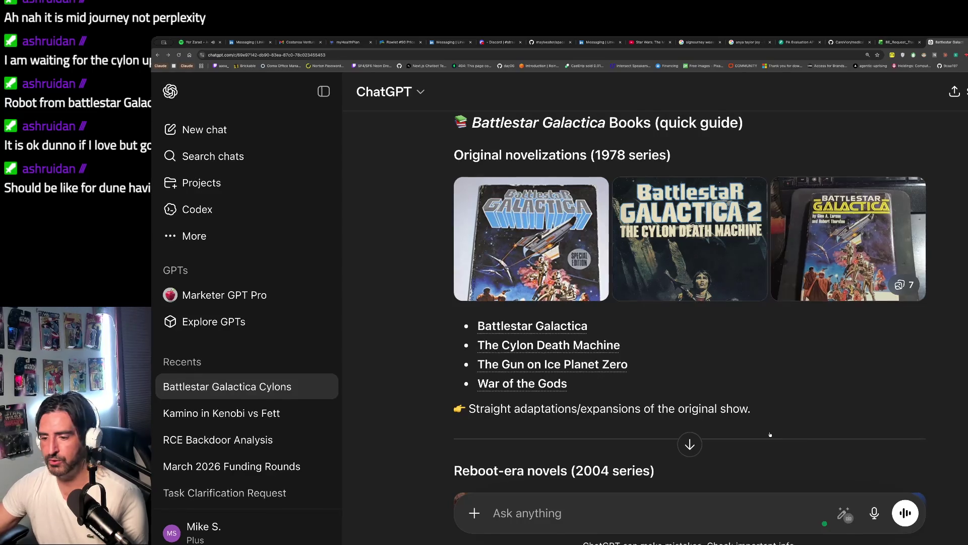
mouse_move(852, 232)
mouse_down()
mouse_move(815, 461)
mouse_move(718, 505)
mouse_move(678, 476)
mouse_up()
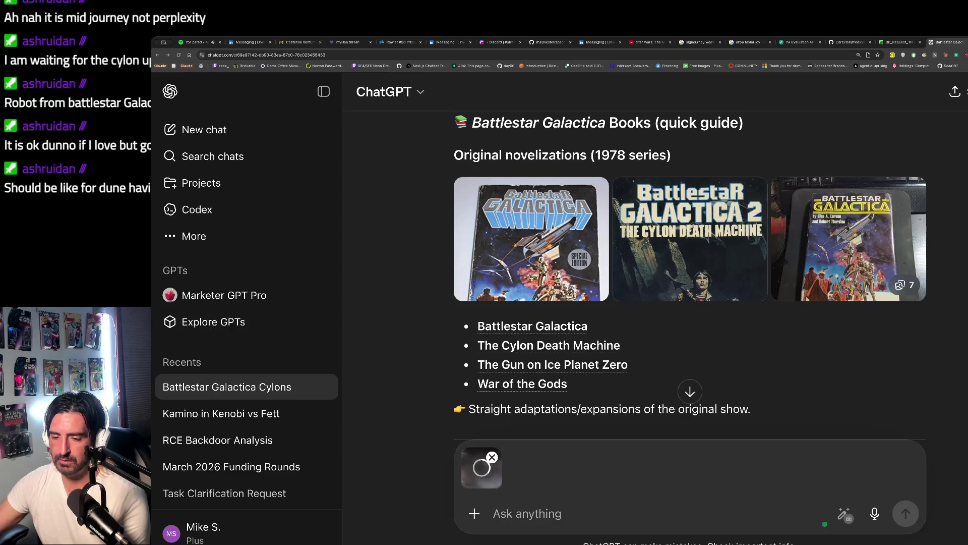
Ask ChatGPT who did the art on the attached image, the Masters of the Universe artists
text(who did the art on this? the guys)
key(BackSpace)
text(who also did masters of the universe)
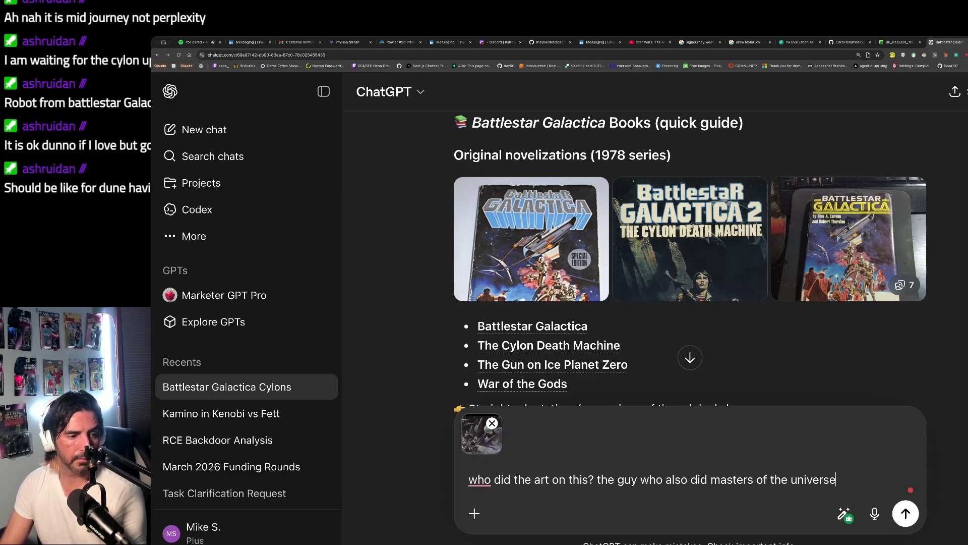
key(Return)
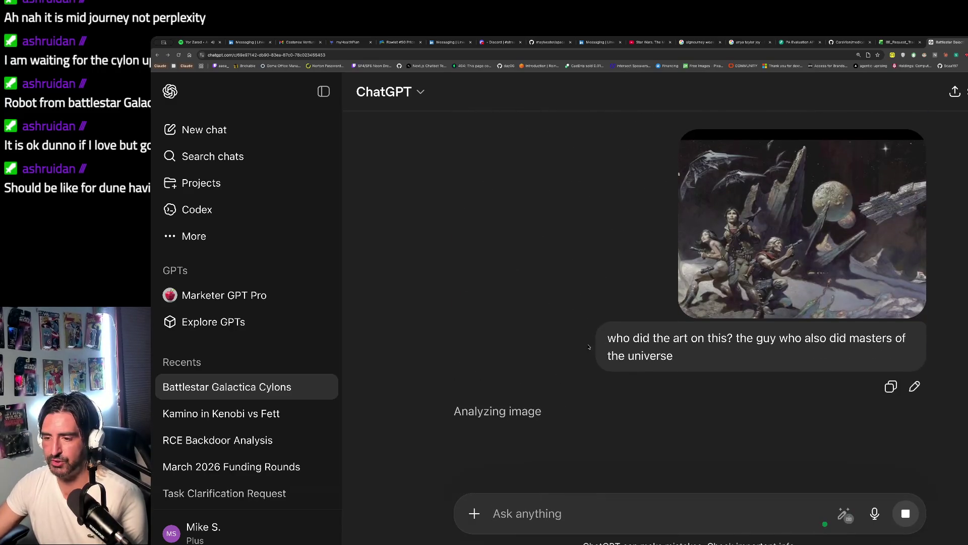
drag(589, 347, 589, 383)
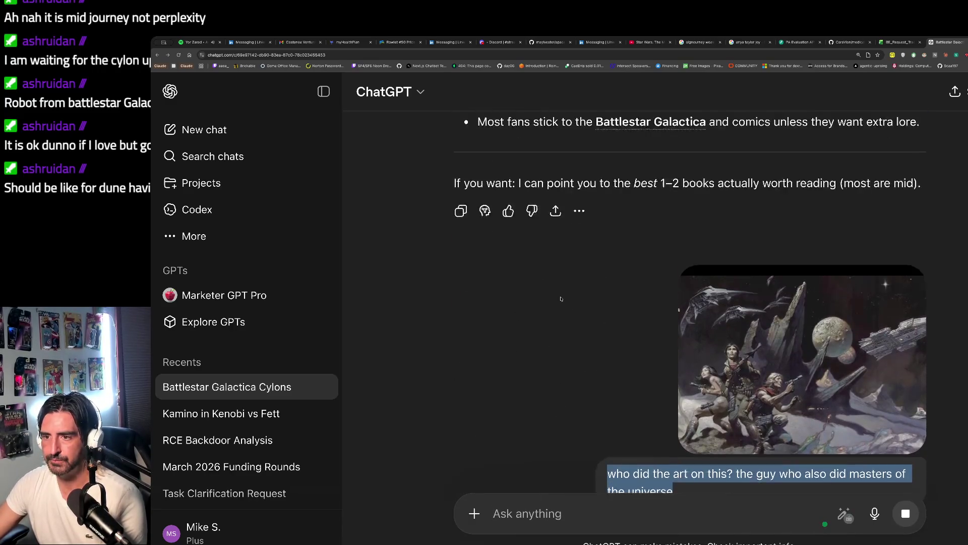
scroll(540, 169, up, 5)
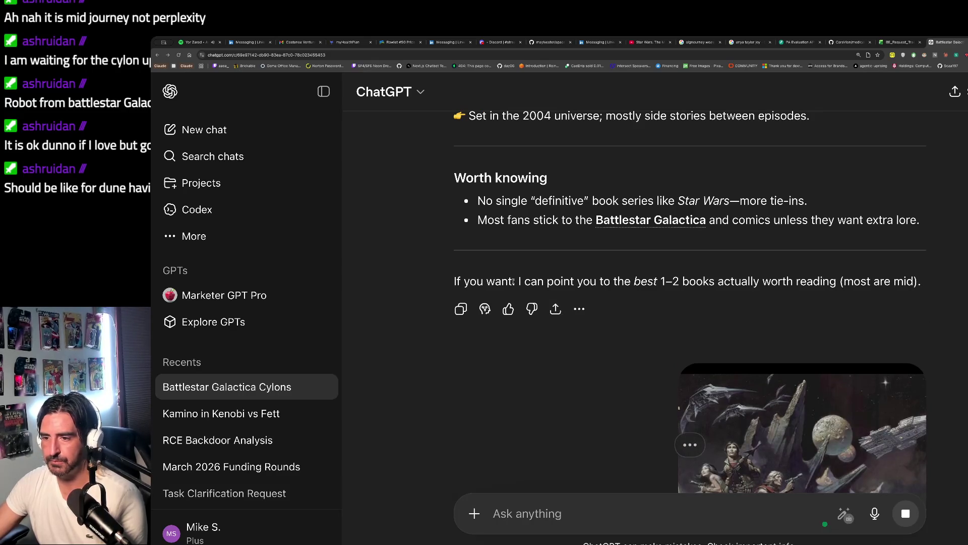
drag(514, 281, 532, 308)
scroll(637, 382, up, 4)
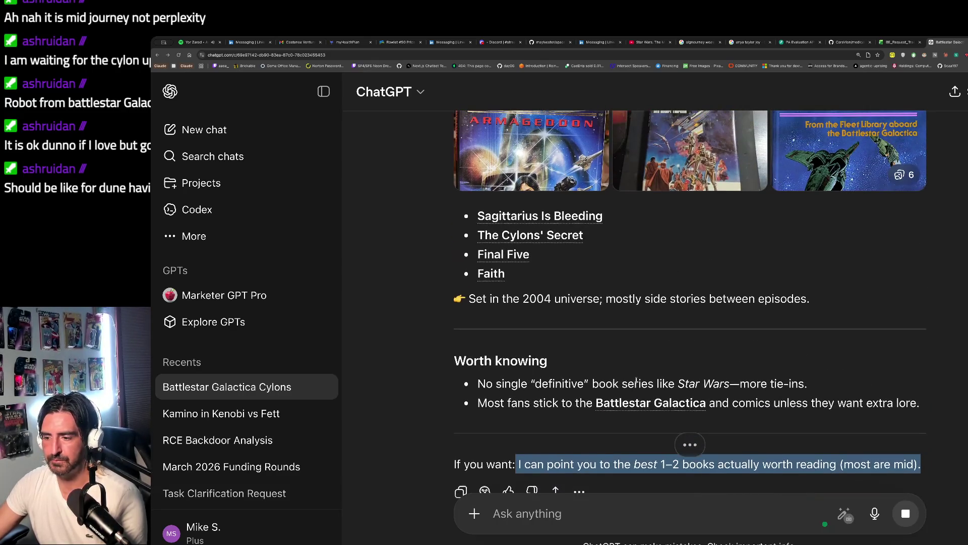
scroll(637, 382, down, 3)
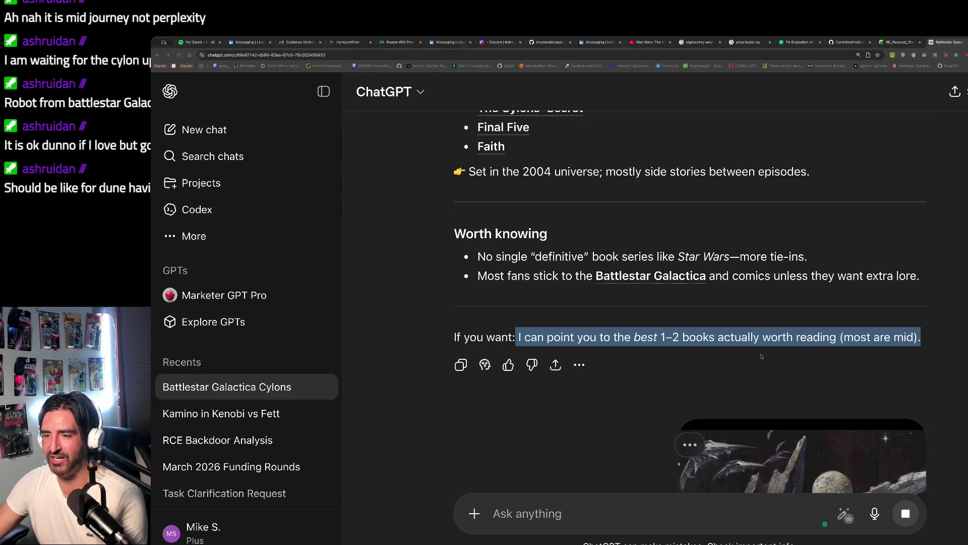
drag(454, 337, 617, 336)
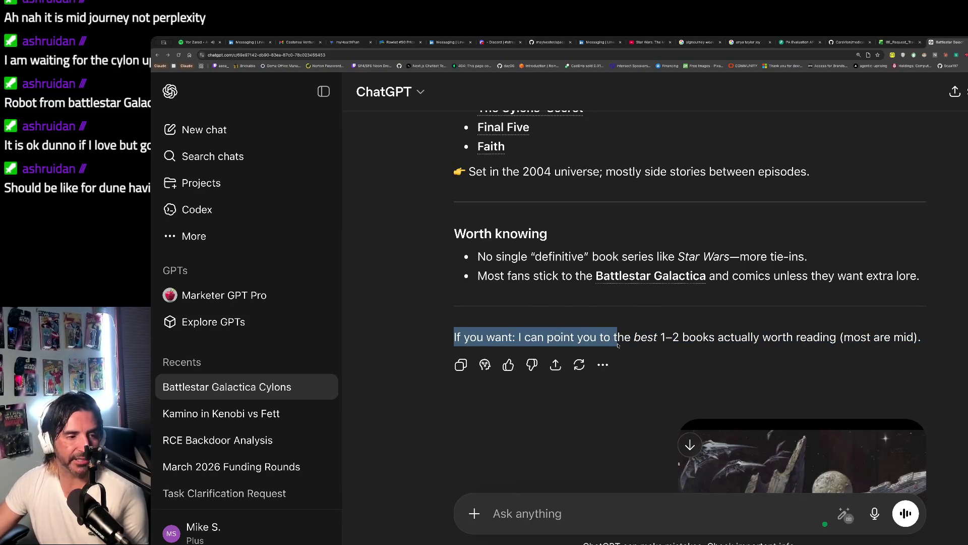
drag(844, 337, 906, 337)
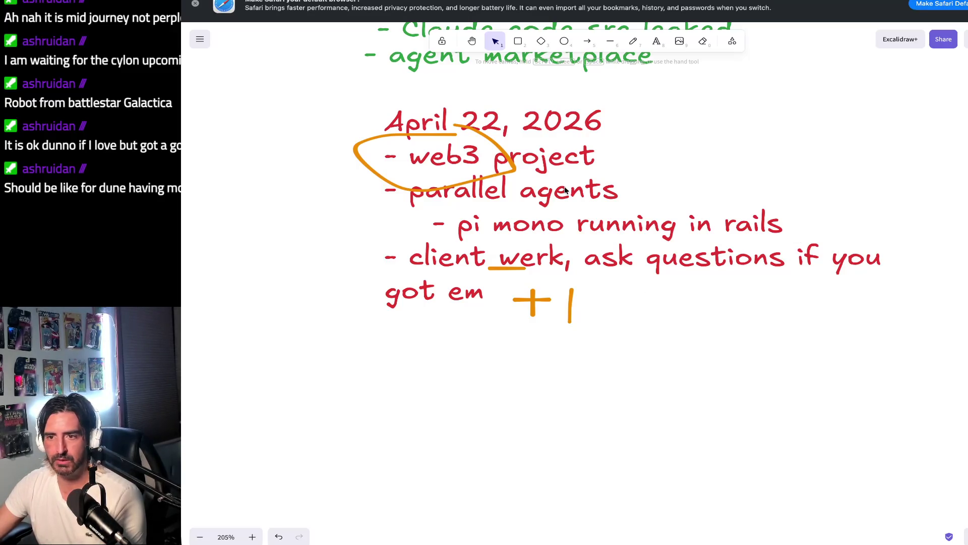
Freehand-draw a second orange '+ |' to the right of the first one after 'got em'
click(634, 41)
mouse_move(617, 301)
mouse_down()
mouse_move(618, 322)
mouse_move(630, 310)
mouse_move(646, 319)
mouse_move(653, 349)
mouse_up()
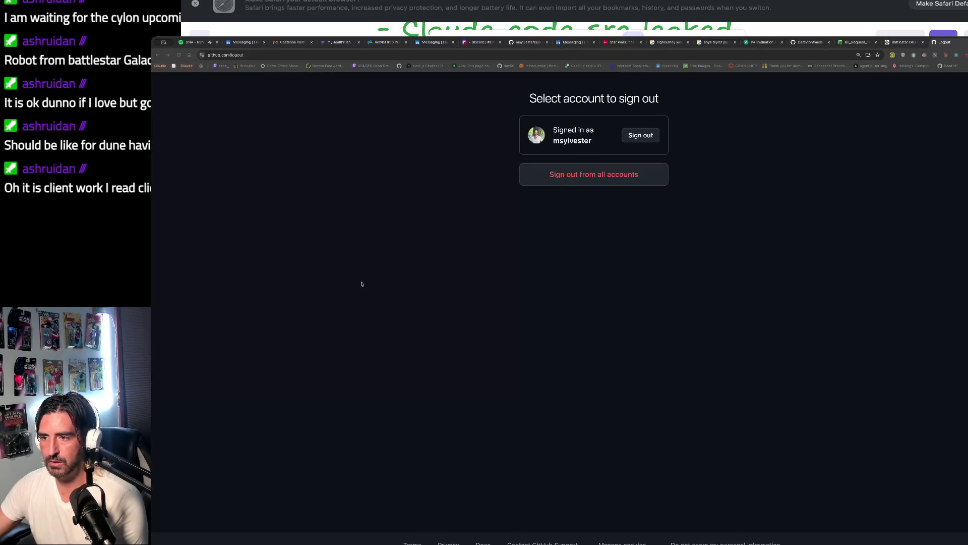
Sign out of all GitHub accounts, then sign back in with a passkey and the computer password
click(607, 181)
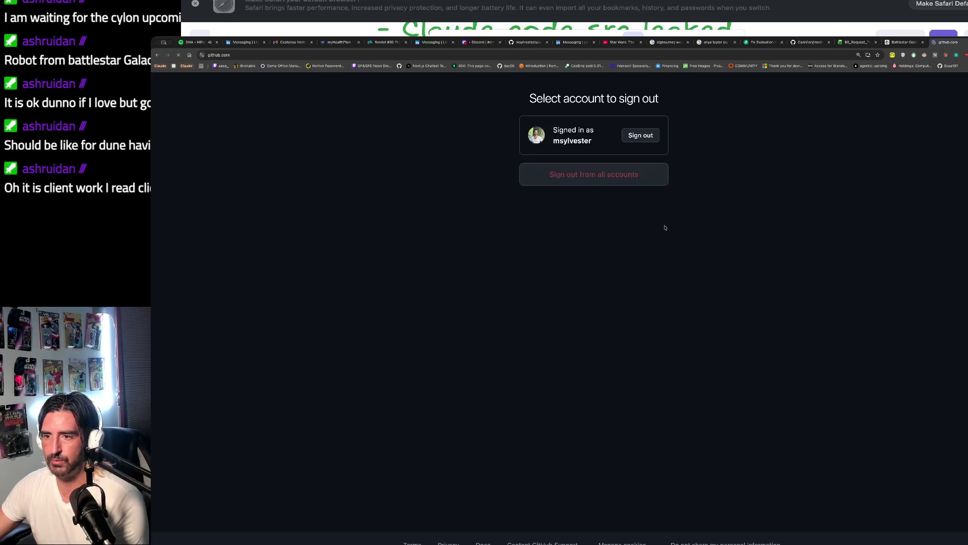
click(957, 91)
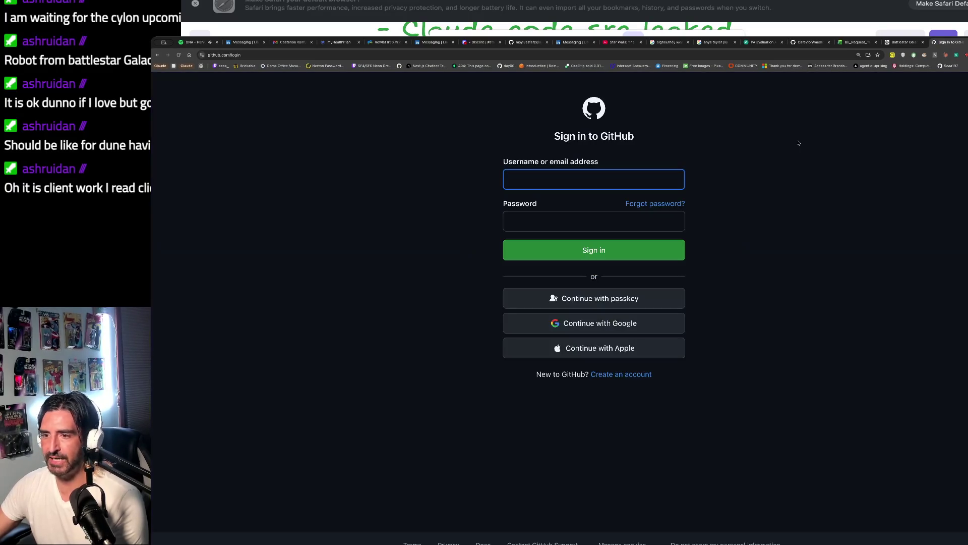
click(560, 300)
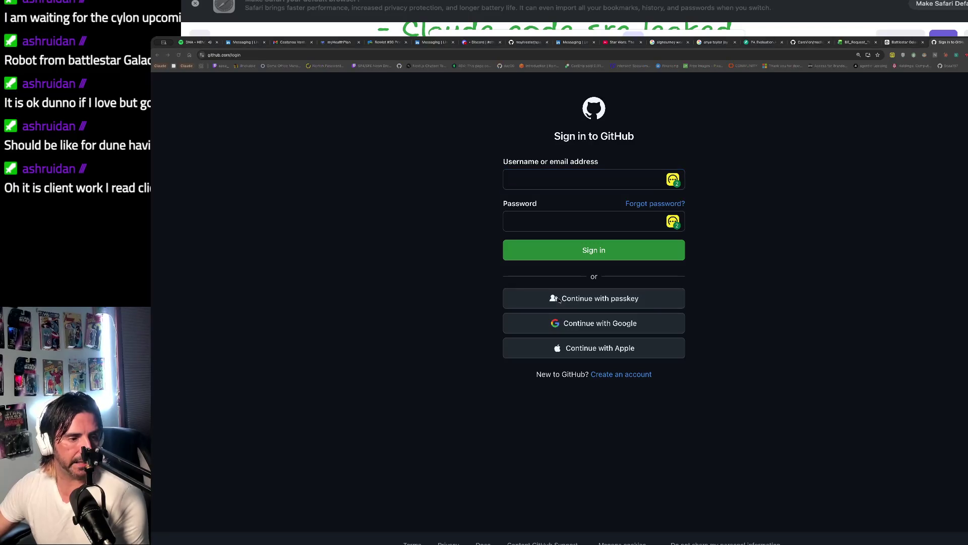
click(559, 300)
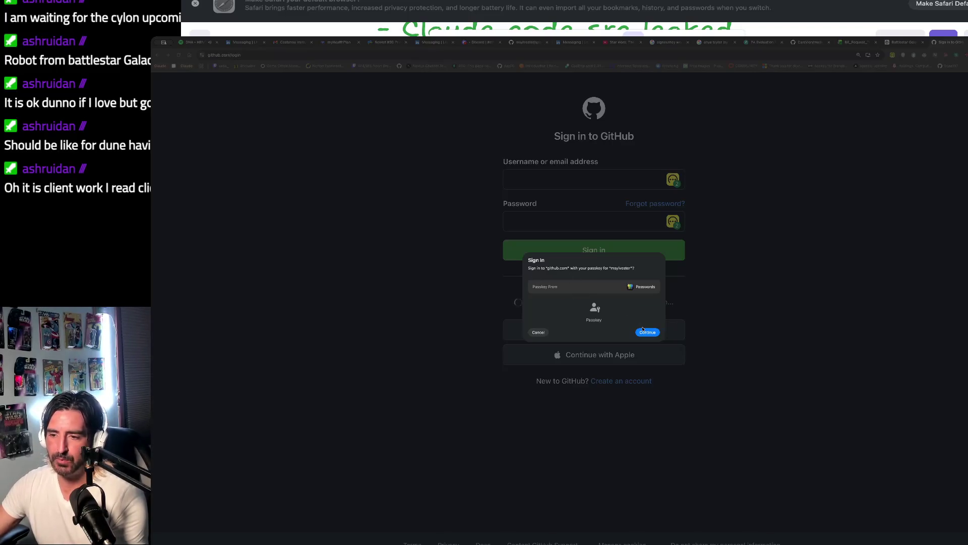
click(652, 333)
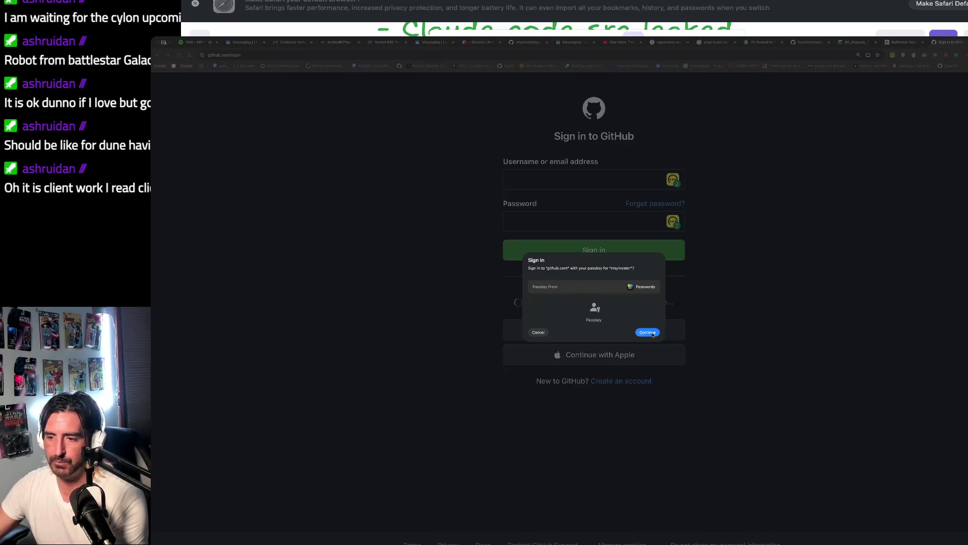
text(•••)
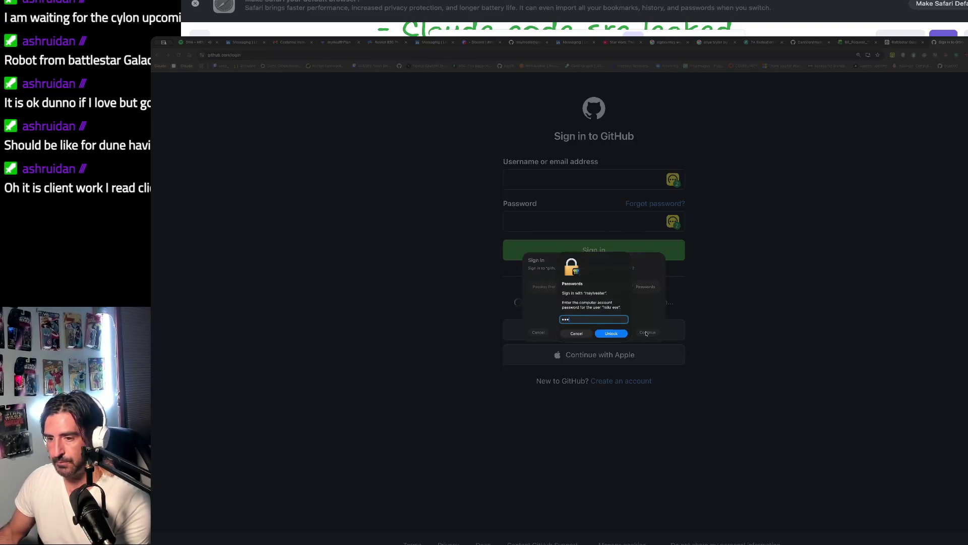
key(Return)
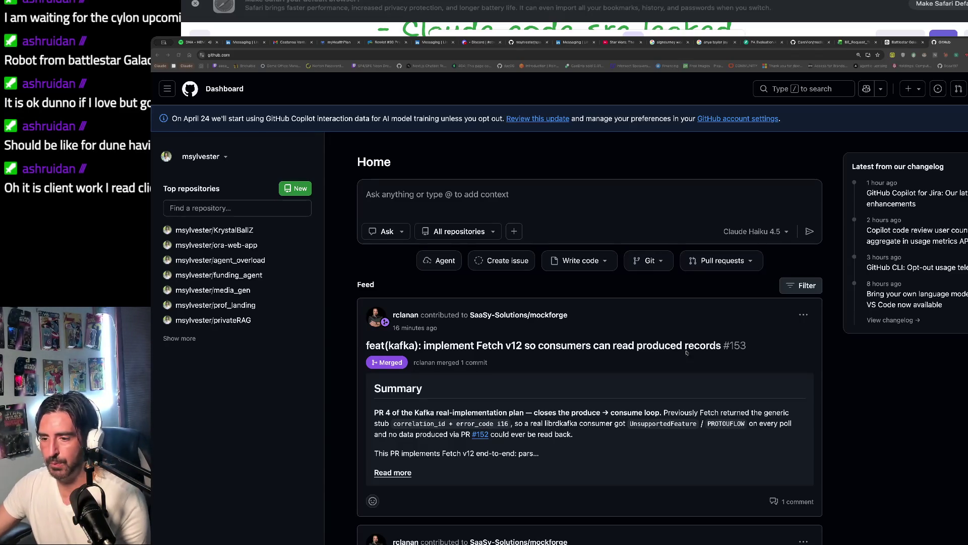
Switch from the GitHub dashboard back to the Excalidraw notes board
key(super+Tab)
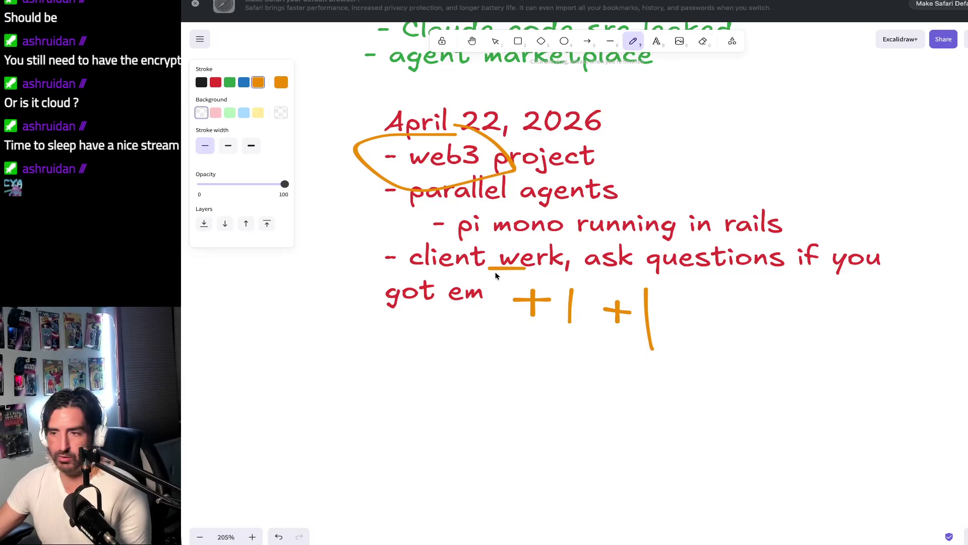
scroll(417, 346, down, 1)
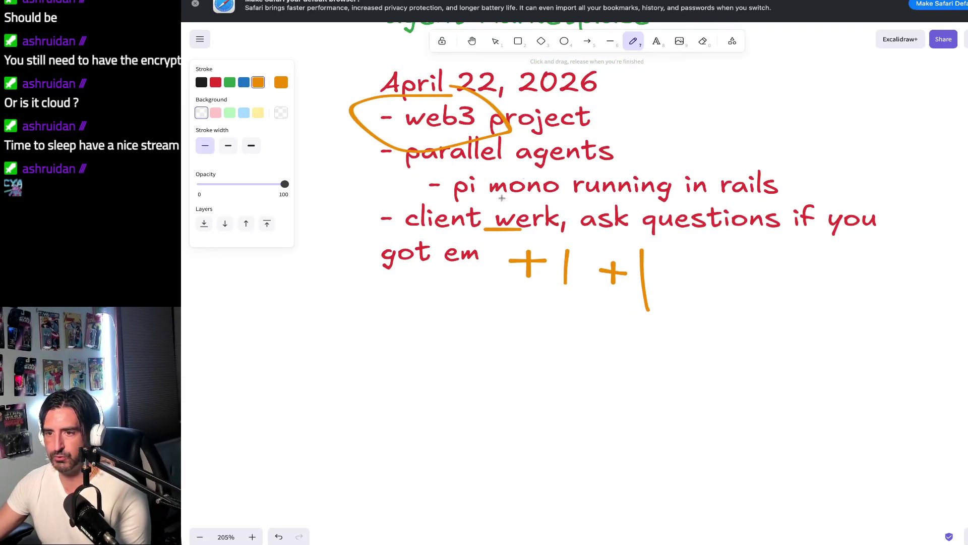
click(656, 41)
click(425, 376)
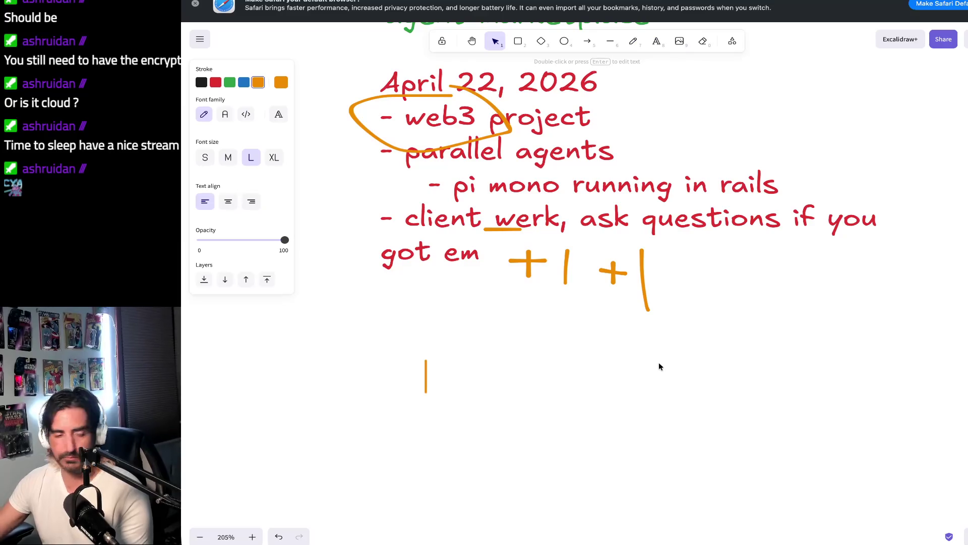
text(April)
key(BackSpace)
key(BackSpace)
key(BackSpace)
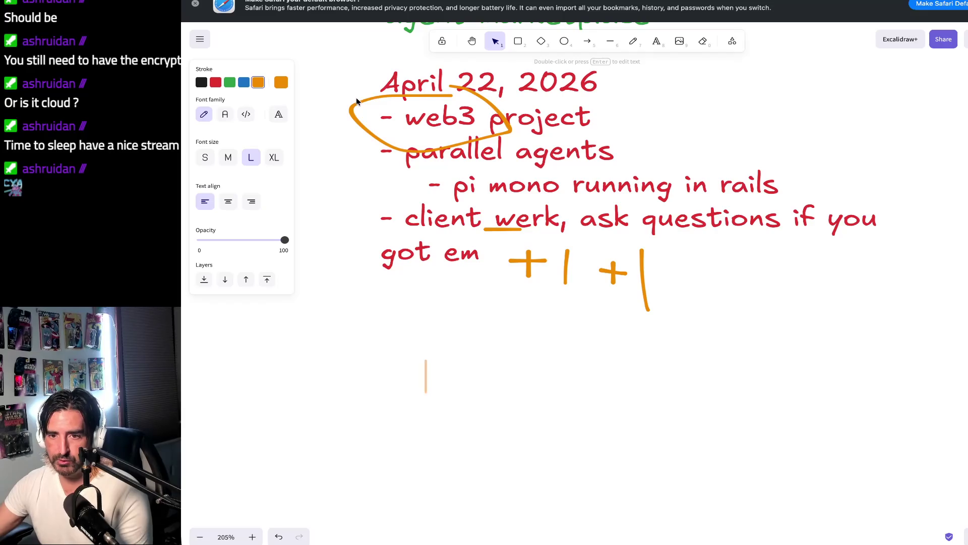
click(229, 84)
click(411, 337)
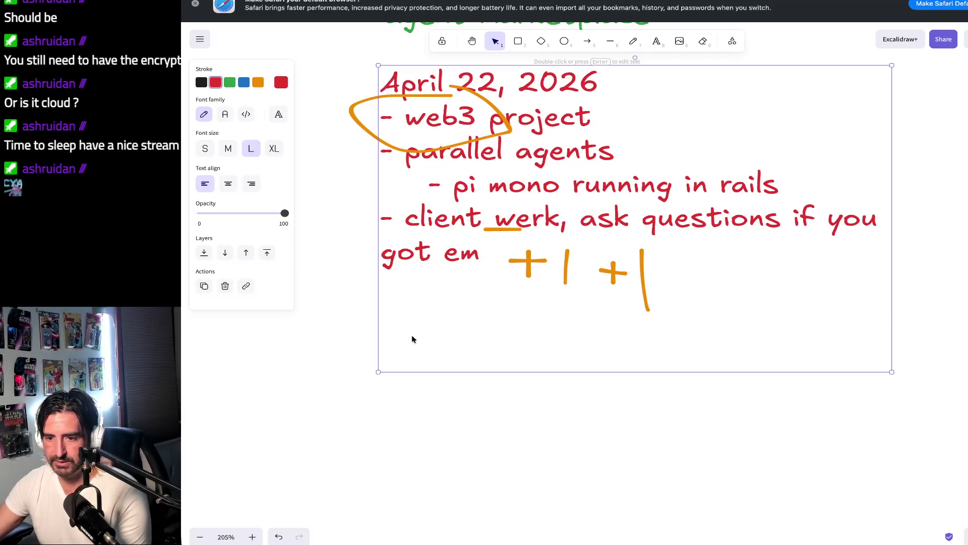
double_click(723, 267)
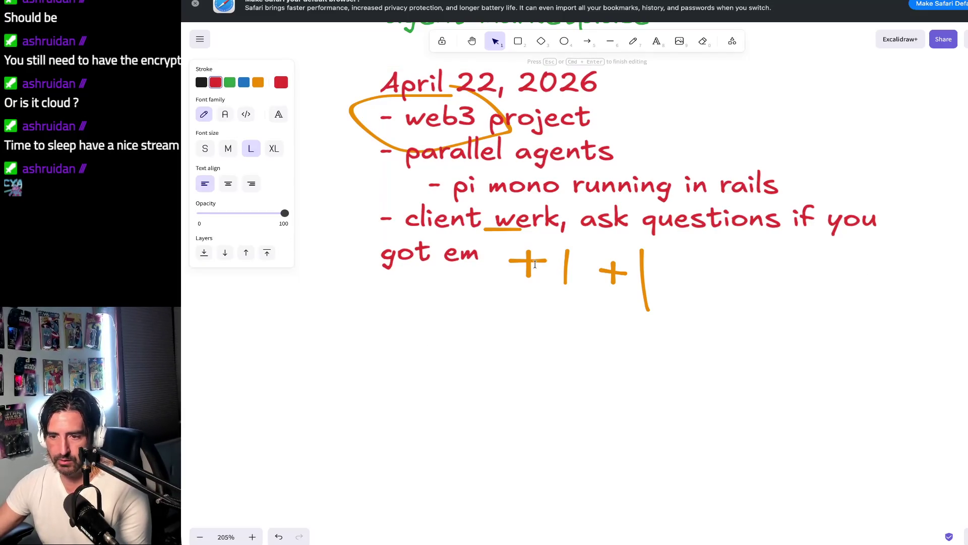
key(Return)
key(Return)
click(491, 253)
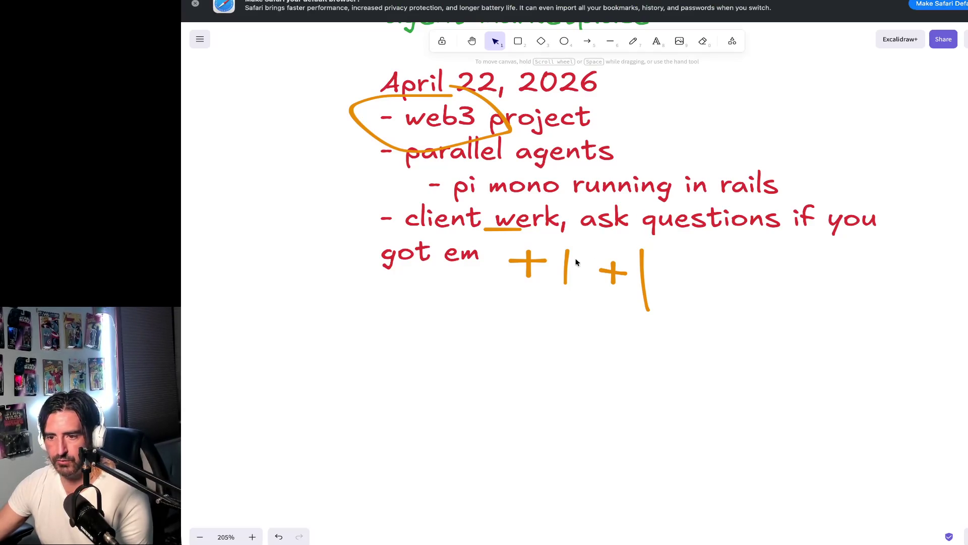
scroll(609, 294, down, 2)
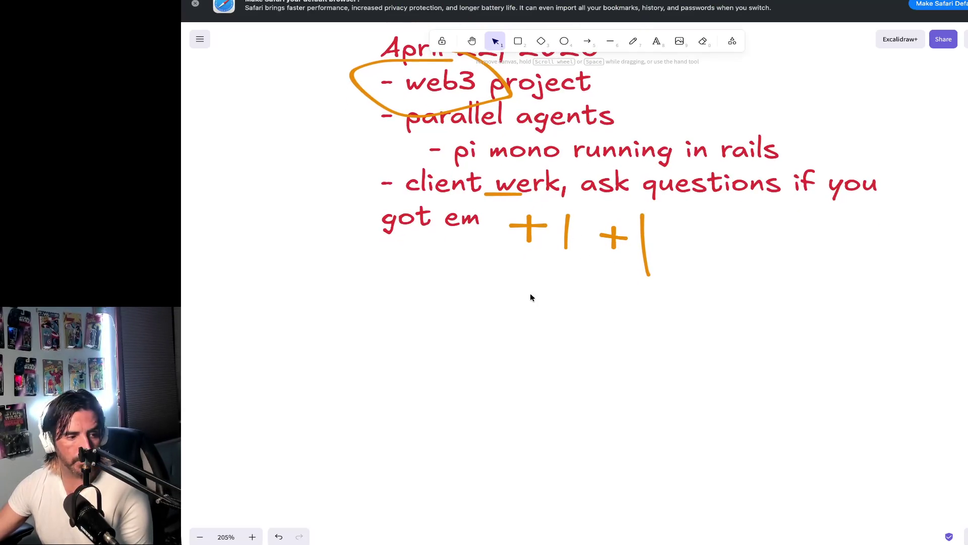
Write a bulleted note below the agenda: pi mono cloned locally; max effort Claude Code tutorial on reproducing it
click(656, 41)
click(385, 317)
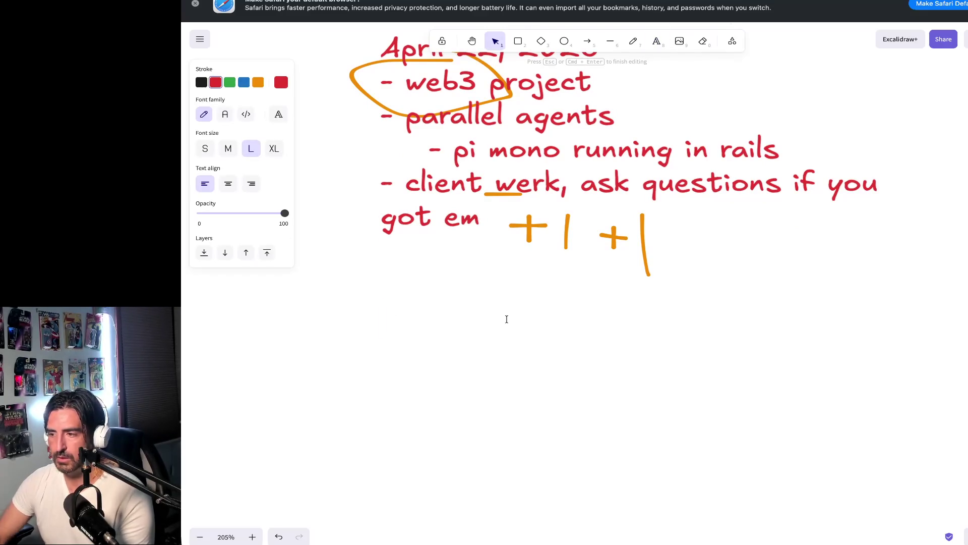
text(- I h)
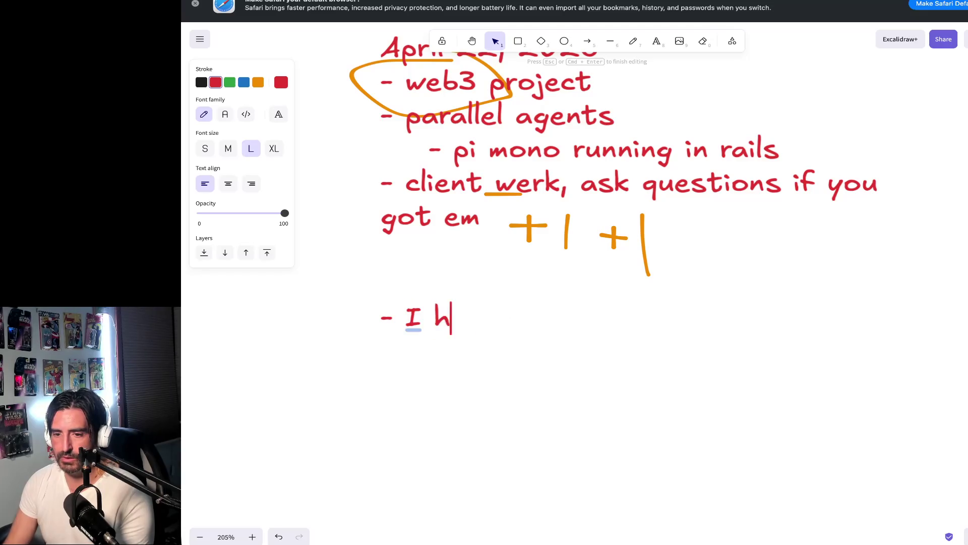
text(ave pi mono cloned )
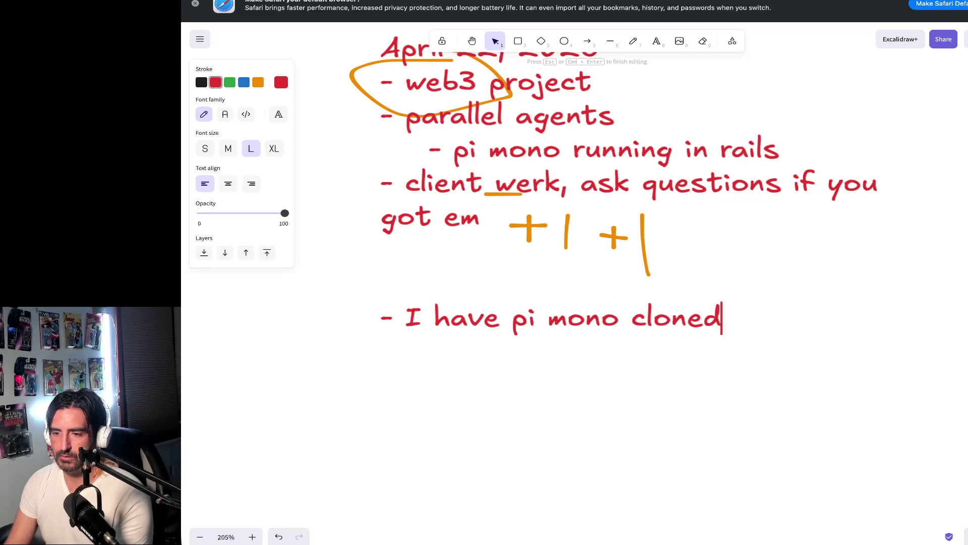
text(loally)
key(Return)
text(- )
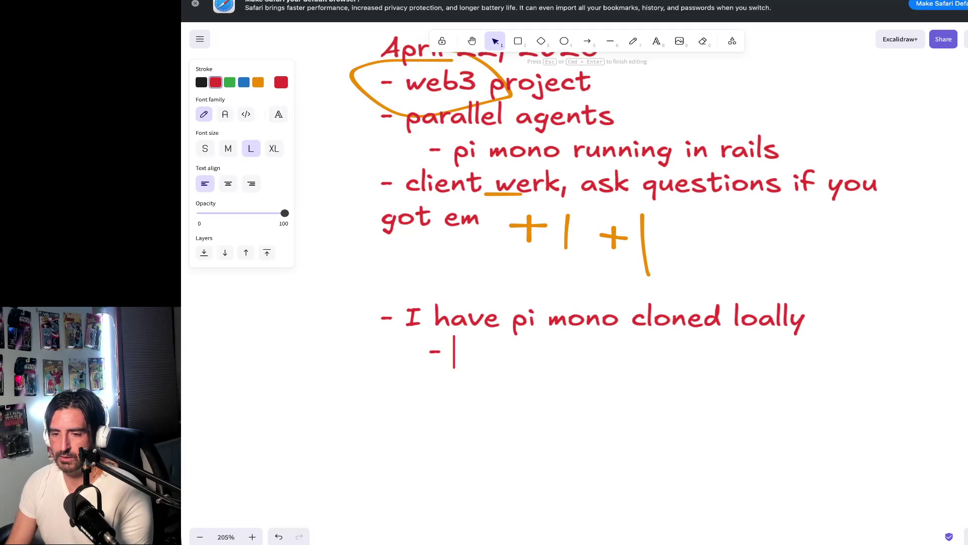
text(max effort and )
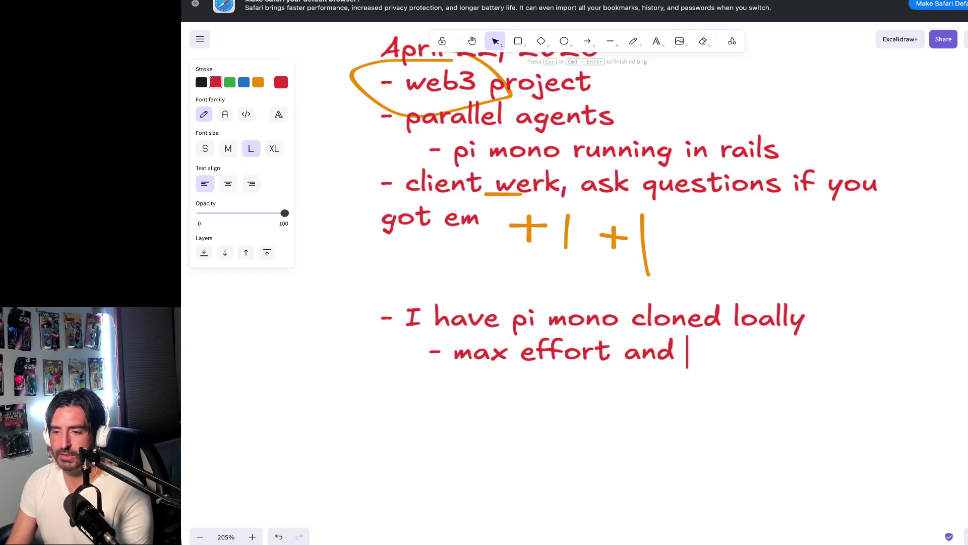
text(get a tutorial)
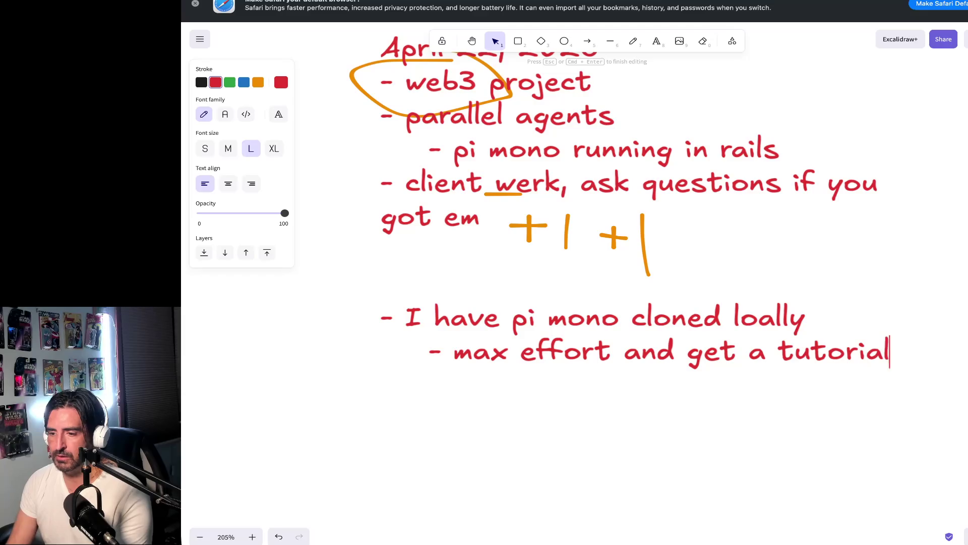
text( from)
key(BackSpace)
text(m)
key(Return)
text(claude code on ho)
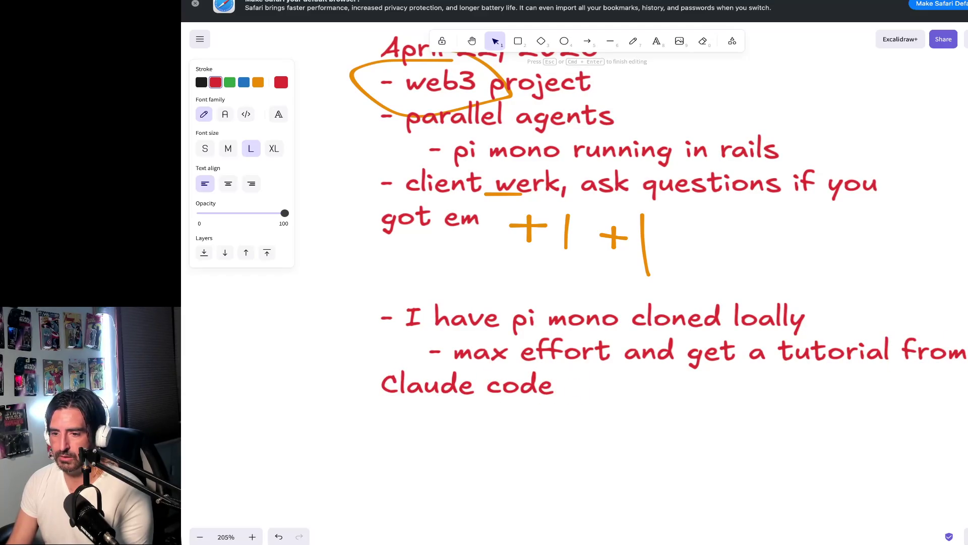
text(w to reproduce it)
key(Return)
key(super+Tab)
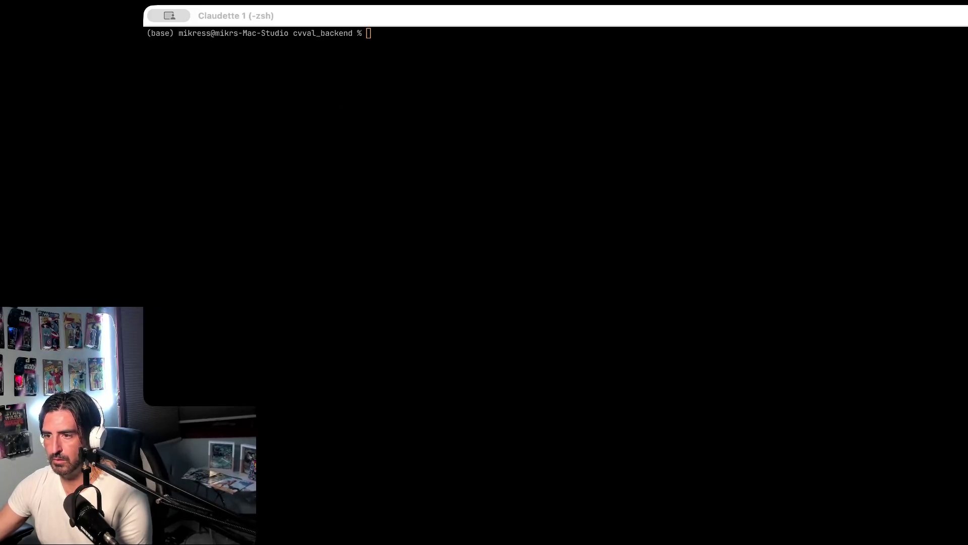
Bring the zsh terminal window in the cvval_backend folder into focus
click(638, 243)
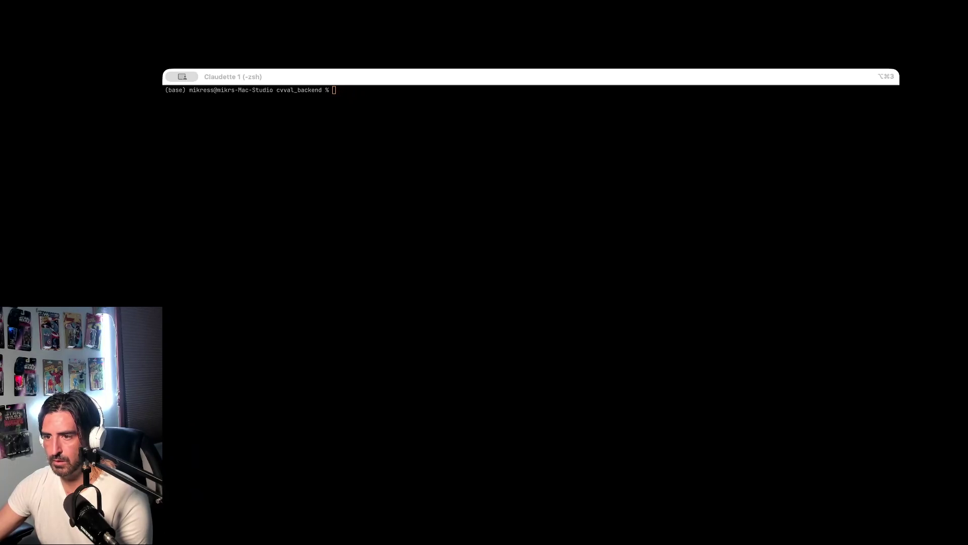
Change into ~/pi-agent-core/pi-mono, listing the contents of each folder
text(cd ~/pi)
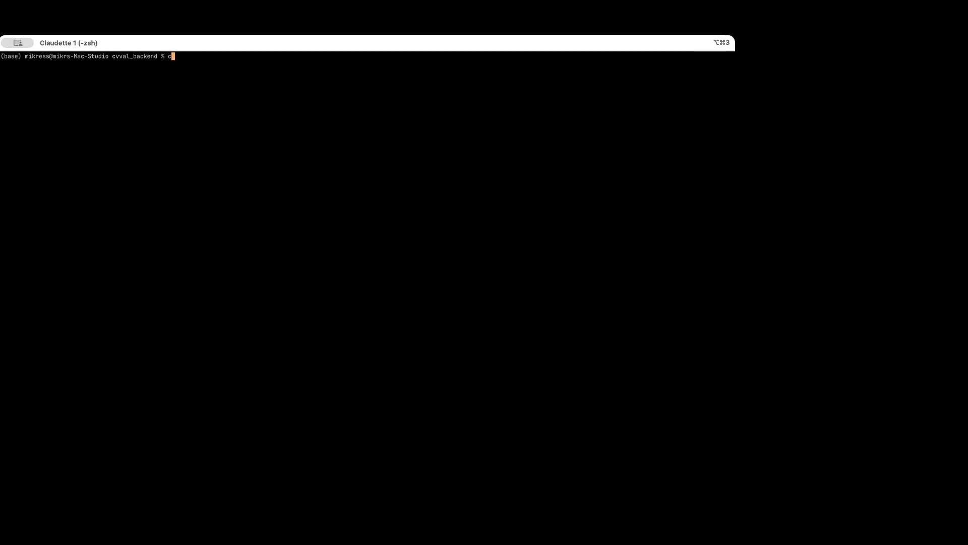
key(Tab)
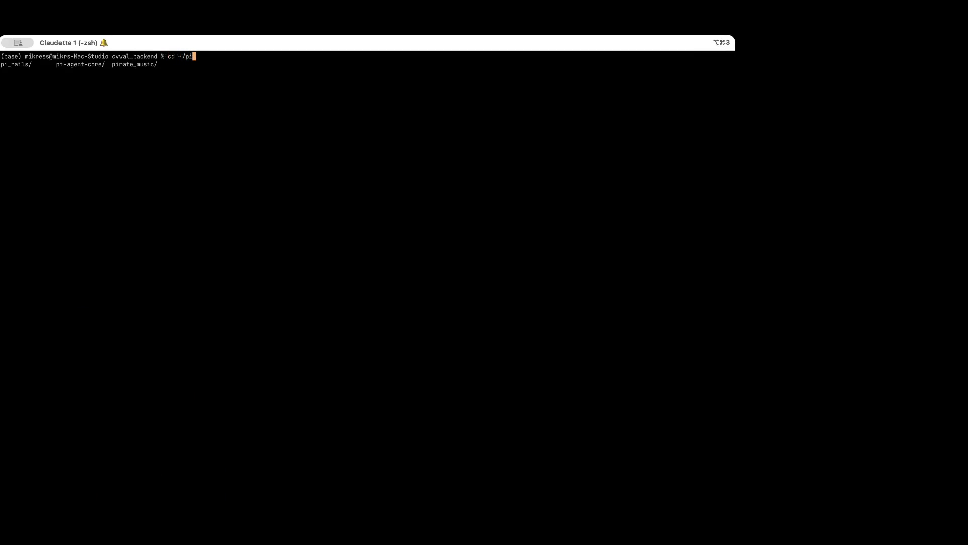
text(-agent-core/)
key(Return)
text(ls)
key(Return)
text(cd pi-mono)
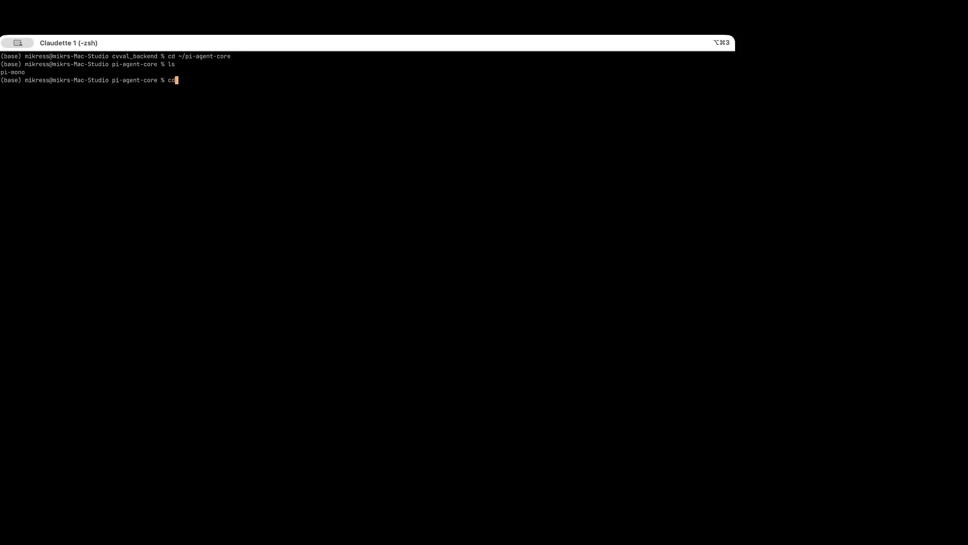
key(Return)
text(ls)
key(Return)
Launch Claude Code in pi-mono and set its effort level to max with /effort max
text(claude)
key(Return)
text(/max efof)
key(BackSpace)
key(BackSpace)
text(fort)
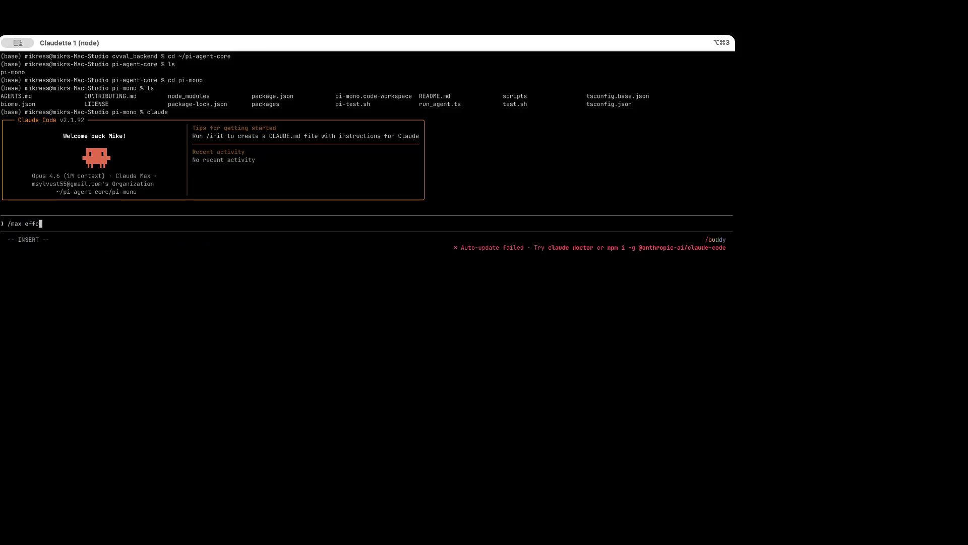
key(Return)
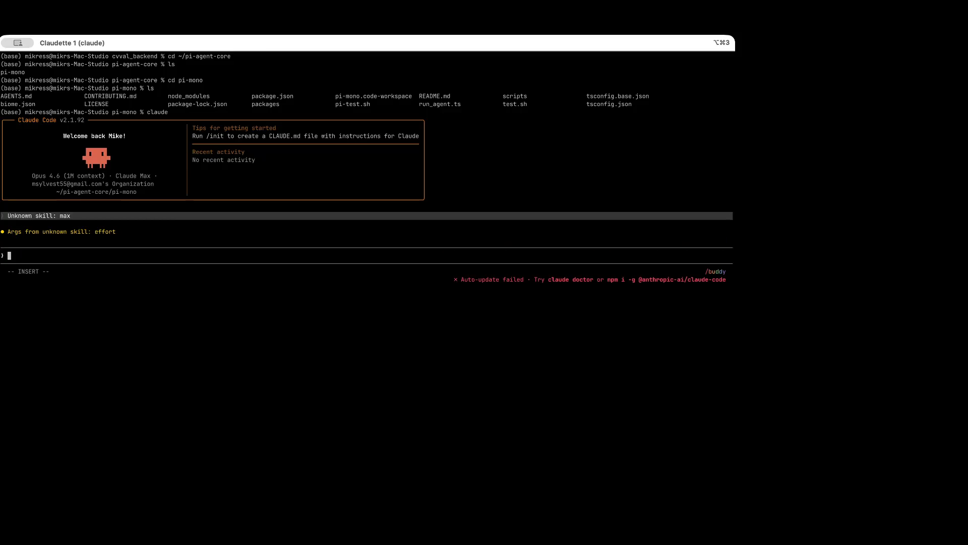
text(/effort max)
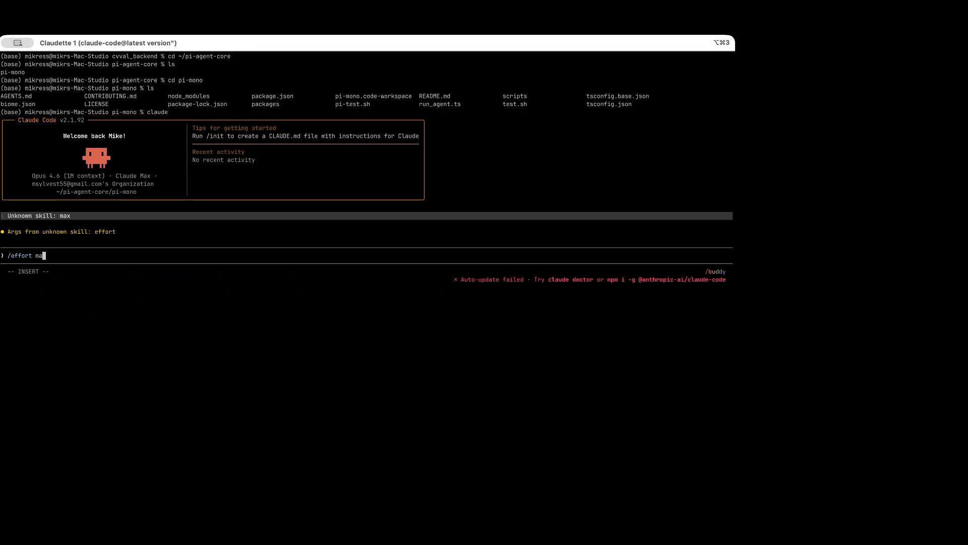
key(Return)
Draft the prompt in the external vi editor, starting with '## i want to re create pi mono'
text(/)
key(BackSpace)
key(ctrl+g)
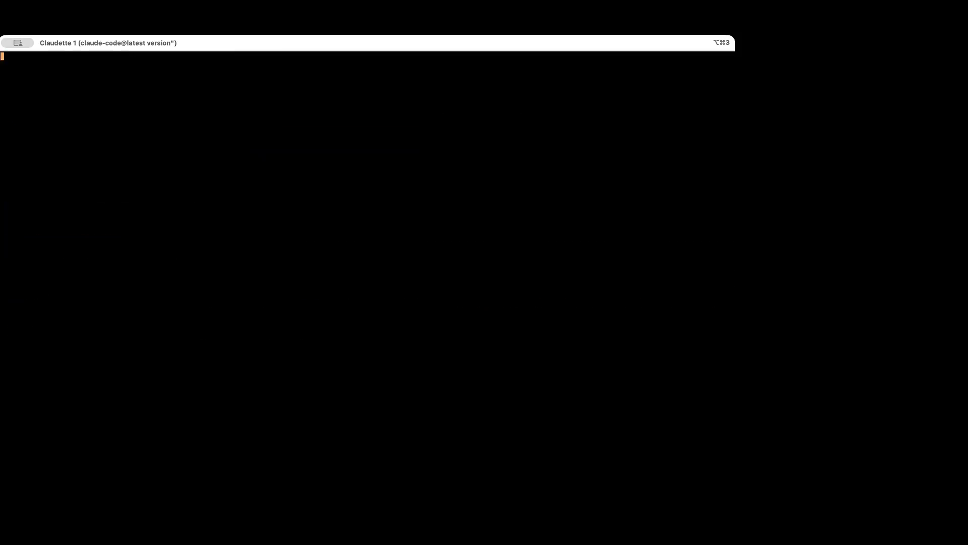
Write the first heading: '## i want to re create pi mono, your task is to create a markdown file with a tutorial how to do it'
text(## i want to )
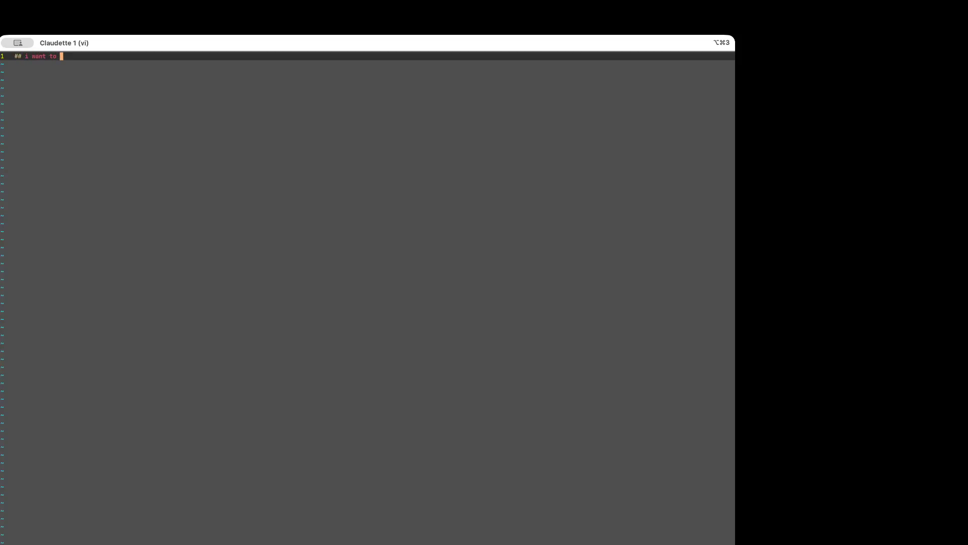
Draft the prompt in the external vi editor, starting with '## i want to re create pi mono'
Write the first heading: '## i want to re create pi mono, your task is to create a markdown file with a tutorial how to do it'
text(re create pi mon)
text(o,)
key(Return)
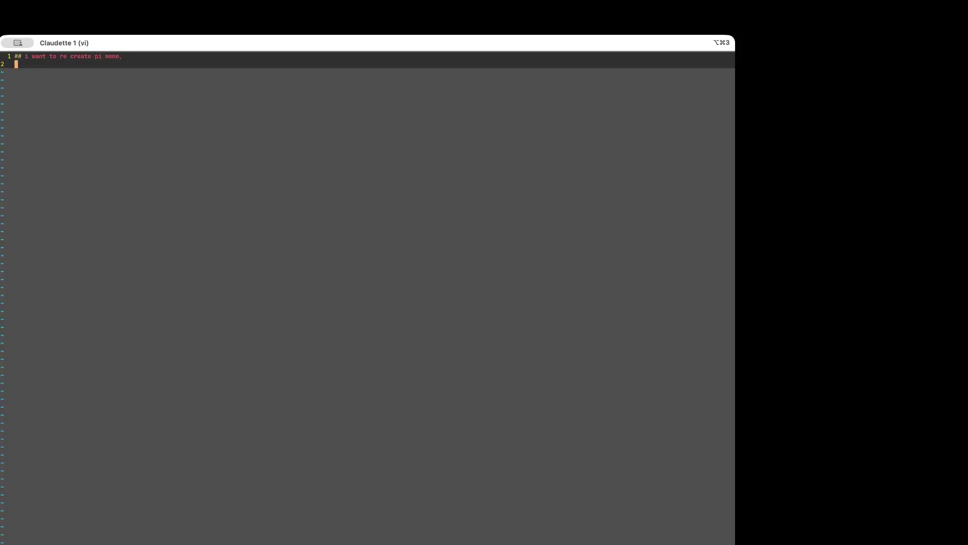
key(Return)
text(## an)
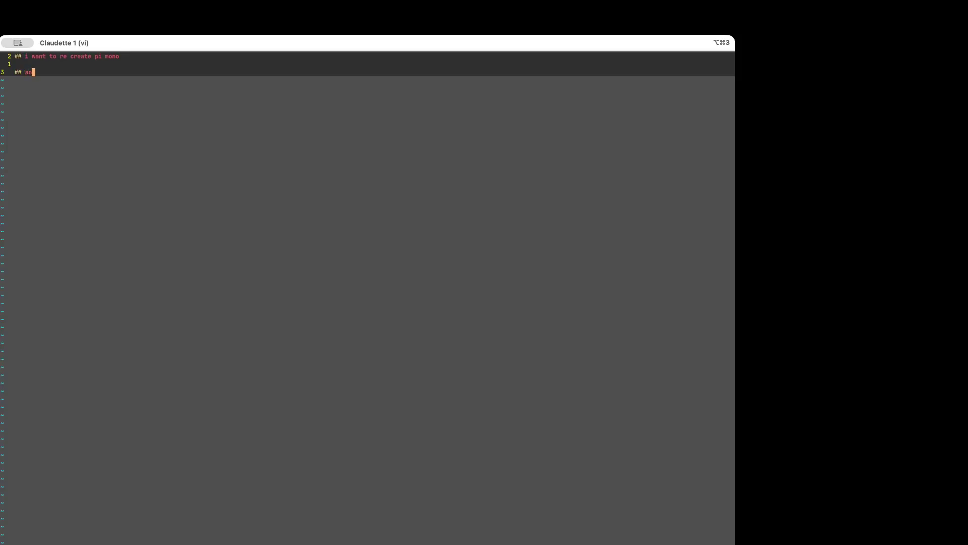
text(alyse)
key(Up)
key(Up)
key(End)
text(o, your )
text(task is to create a )
text(markdown file with)
text( a tu)
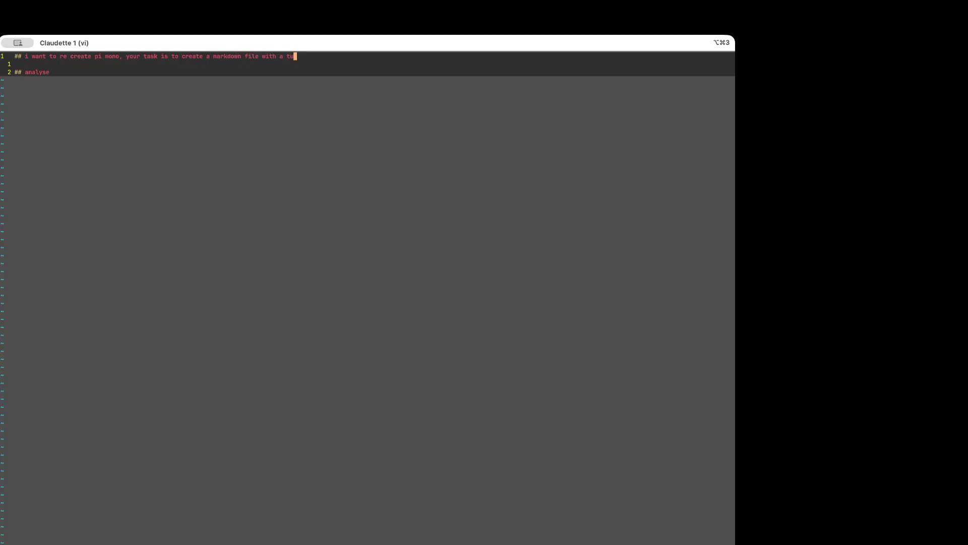
text(torial how to do it)
Complete the '## analyze the repo and determine the steps for how to reproduce' heading and begin a TypeScript heading
key(Down)
key(Down)
key(BackSpace)
key(BackSpace)
text(ze the eepo and )
text(determine th)
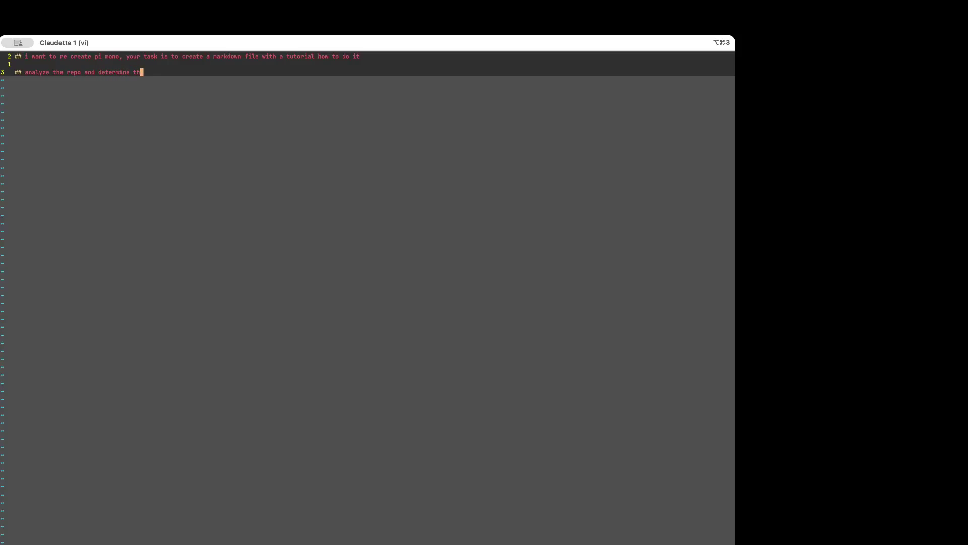
text(e steps )
text(for how to re)
text(produce)
key(Return)
key(Return)
text(## ireporduce in typesc)
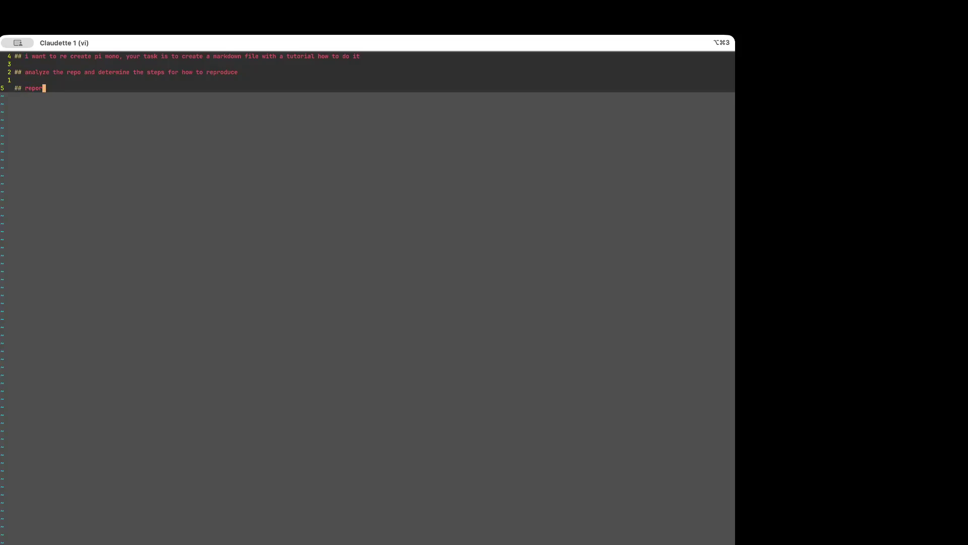
text(ri)
Finish the '## reporduce in typescript' heading and clear stray characters from the next line
key(BackSpace)
key(BackSpace)
key(BackSpace)
text(typescript)
key(Return)
key(Return)
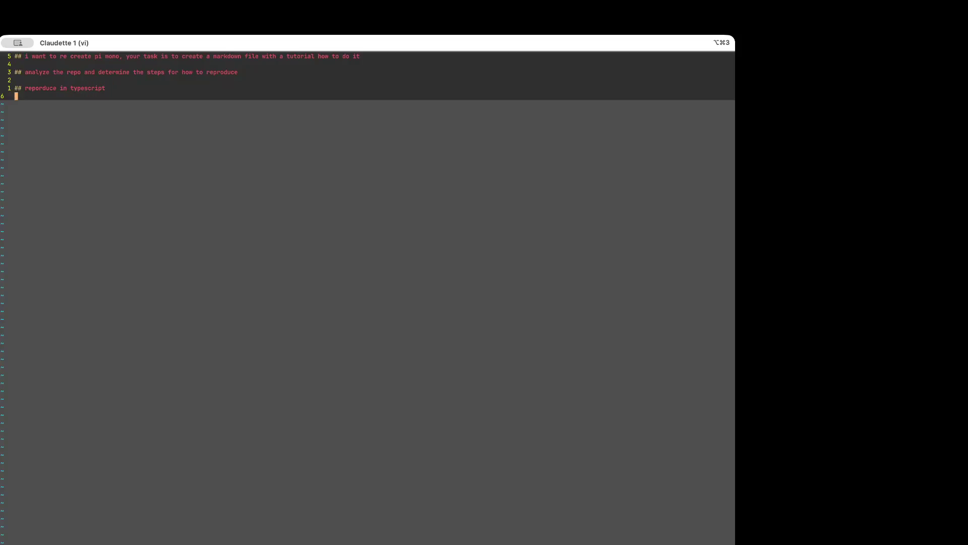
text(#)
key(BackSpace)
text($$)
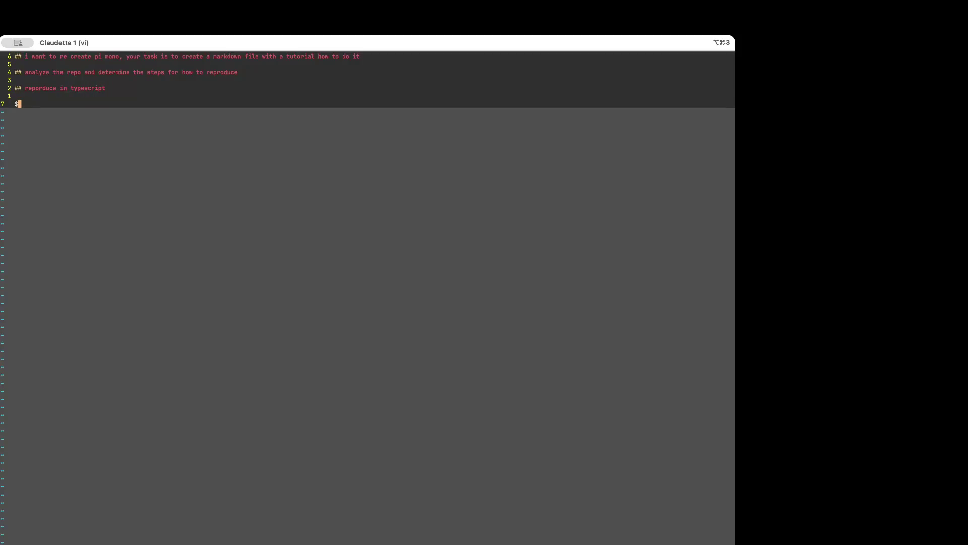
key(BackSpace)
key(BackSpace)
key(BackSpace)
Add the '## success is the ability to run pi mono locally…' heading and save the prompt with :wq
text(## succes)
text(s is )
text(the ability to run t)
text(he)
key(BackSpace)
key(BackSpace)
key(BackSpace)
text(pi mono locally in this )
text(new repo )
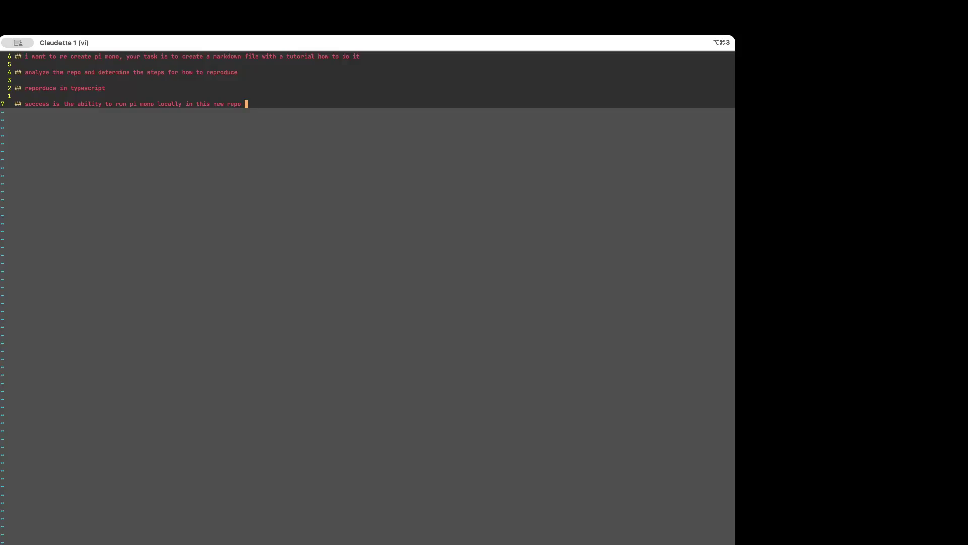
text( and you should provide the m)
text(arkdown file that makes thi)
text(s possible)
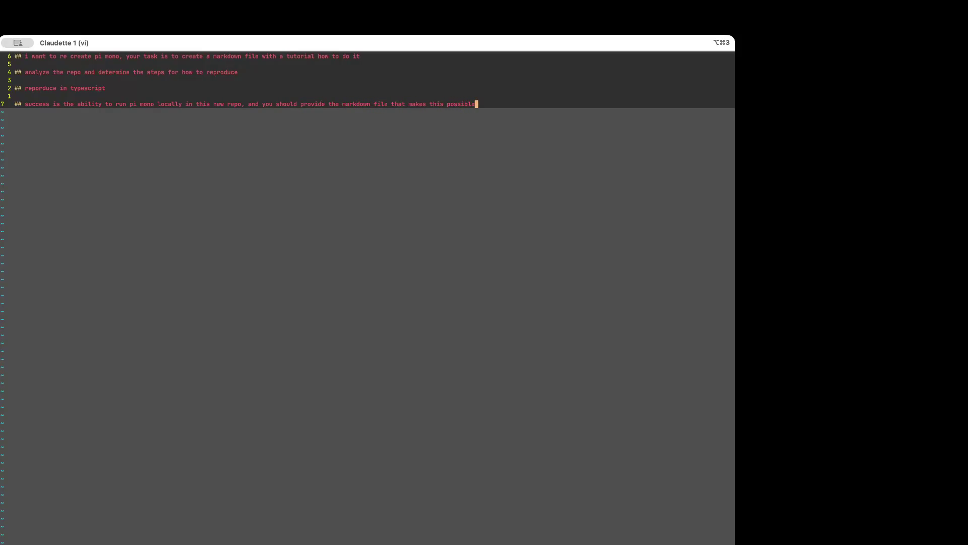
key(Escape)
text(:wq)
key(Return)
key(Return)
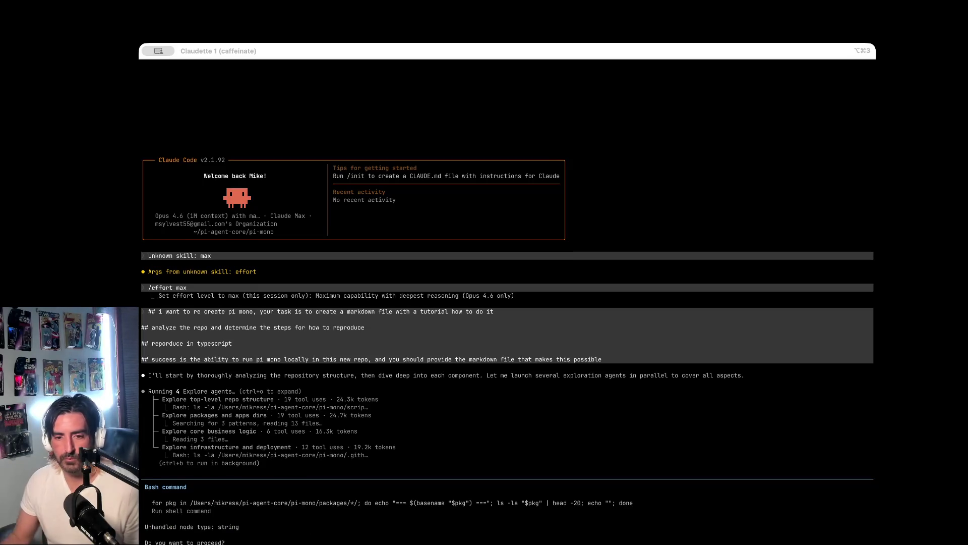
Approve the pending Bash command that lists each package's contents
key(Return)
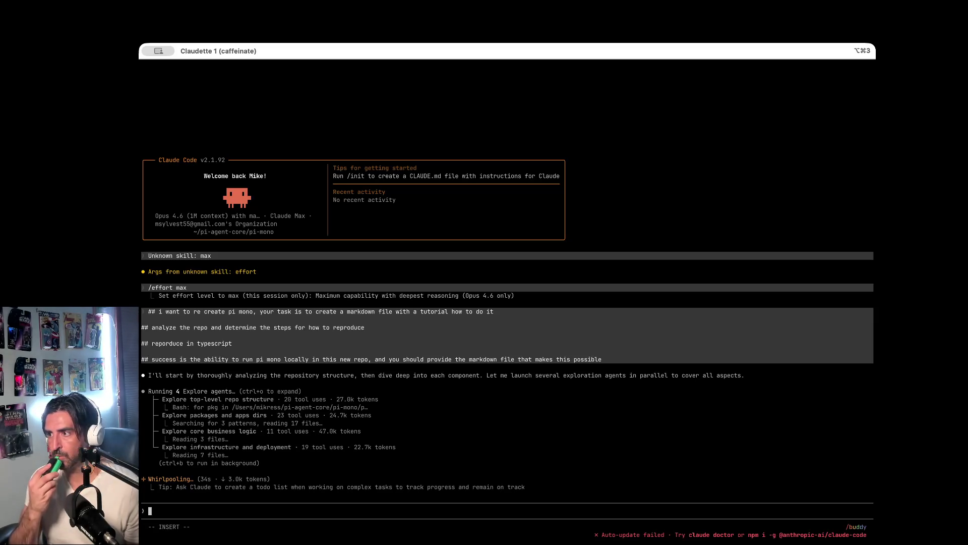